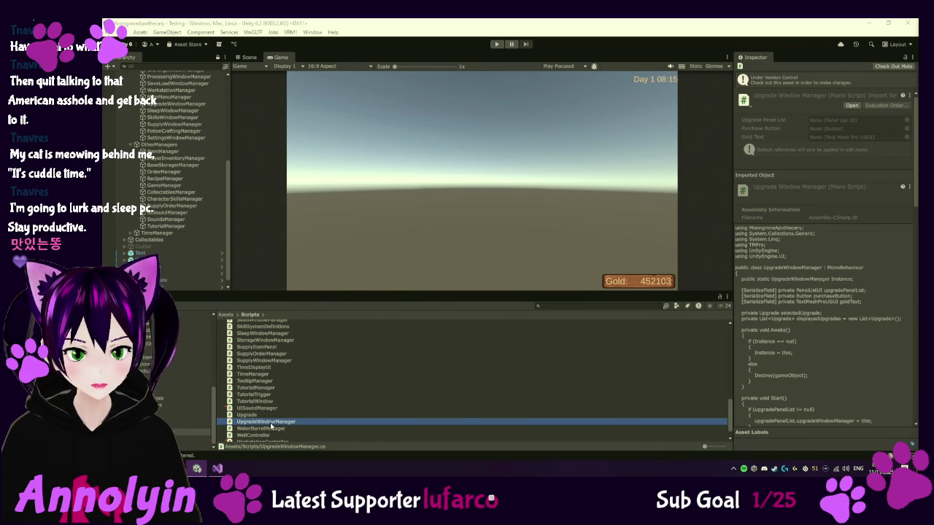
# - Open UpgradeWindowManager.cs from the Project window's Scripts folder in Visual Studio
pyautogui.doubleClick(266, 423)
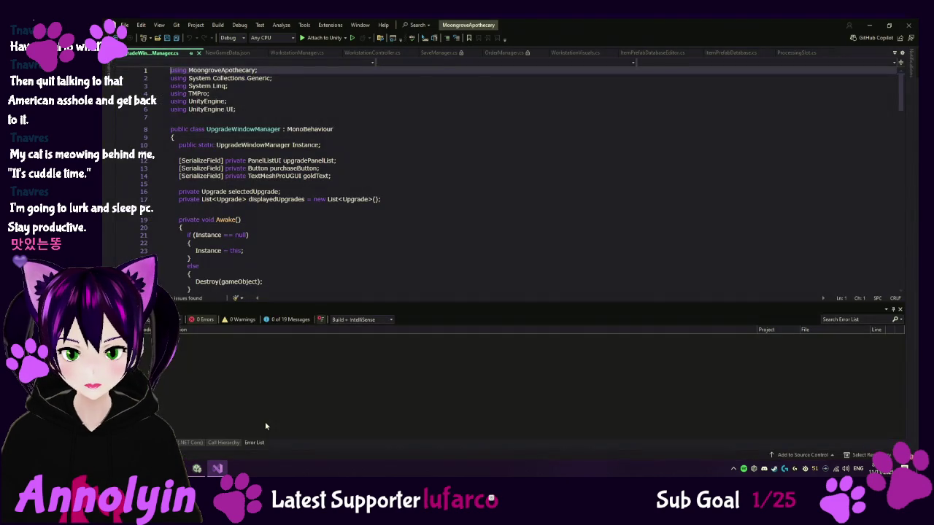
# - Scroll to PurchaseSelectedUpgrade and open the context menu on its PurchaseUpgrade call at line 121
pyautogui.scroll(-7, 480, 194)
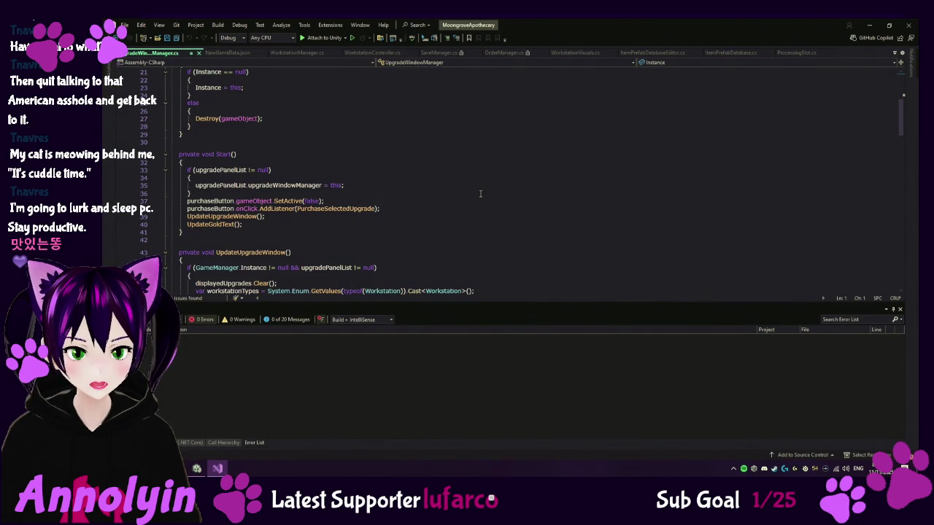
pyautogui.scroll(-9, 480, 193)
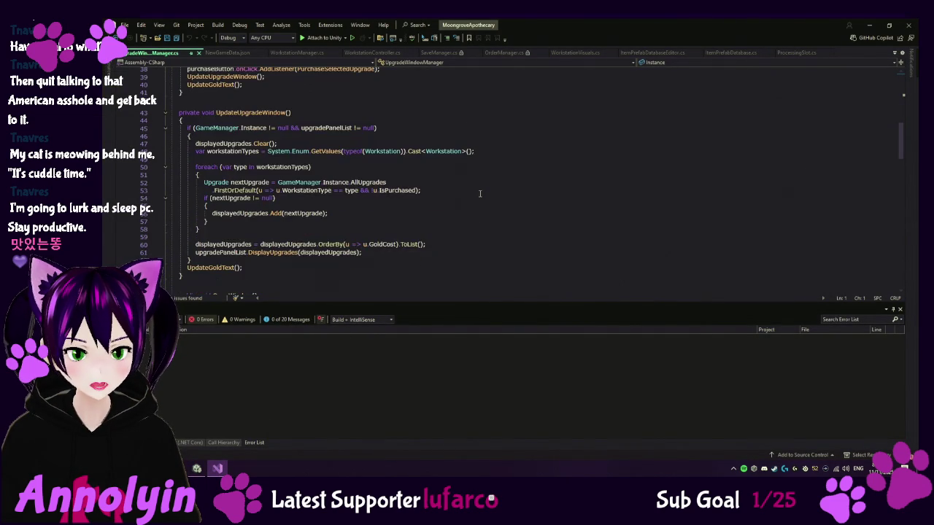
pyautogui.scroll(-10, 480, 193)
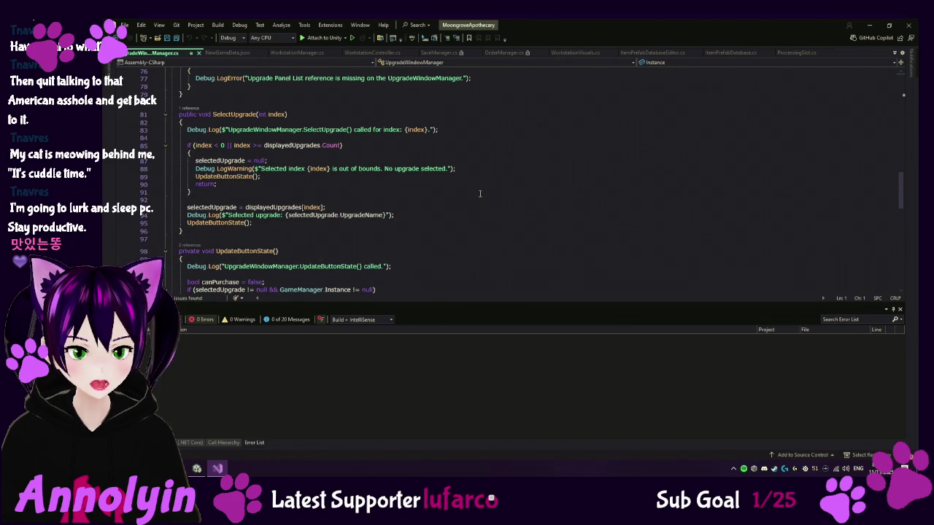
pyautogui.scroll(-8, 480, 193)
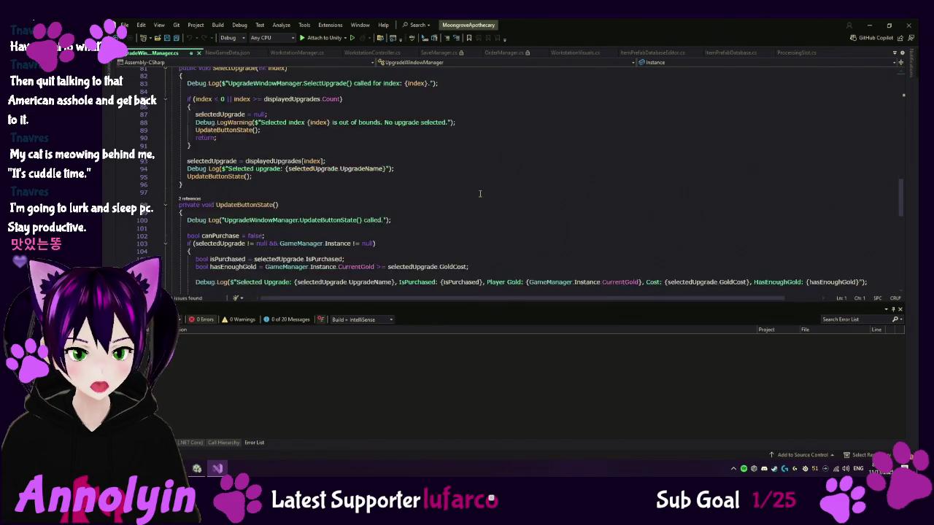
pyautogui.scroll(-1, 480, 194)
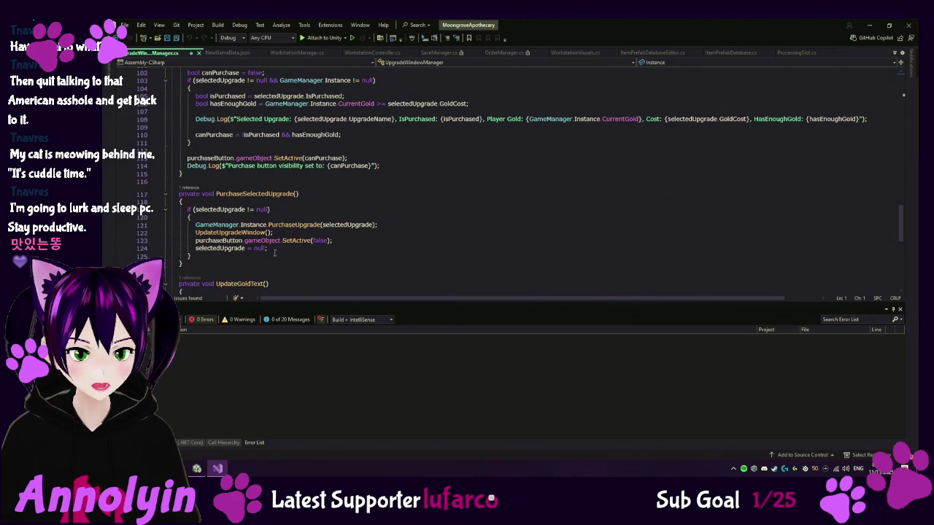
pyautogui.click(294, 231)
pyautogui.rightClick(294, 231)
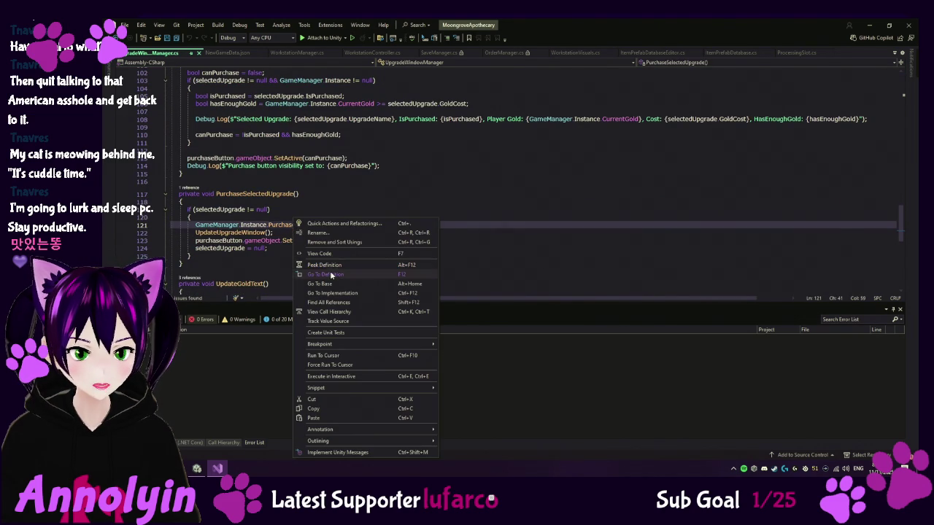
# - Go to the PurchaseUpgrade definition in GameManager.cs and start reading through it
pyautogui.click(325, 275)
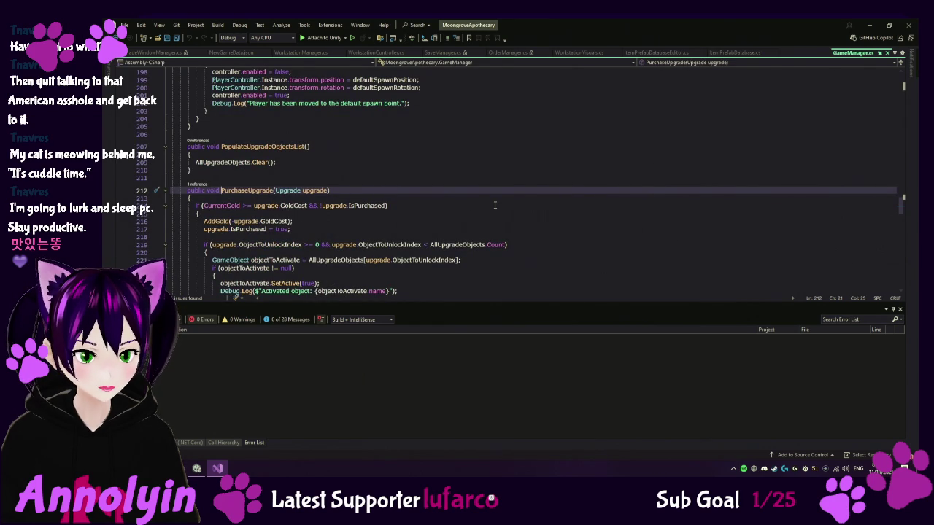
pyautogui.scroll(-1, 494, 205)
pyautogui.scroll(-1, 494, 205)
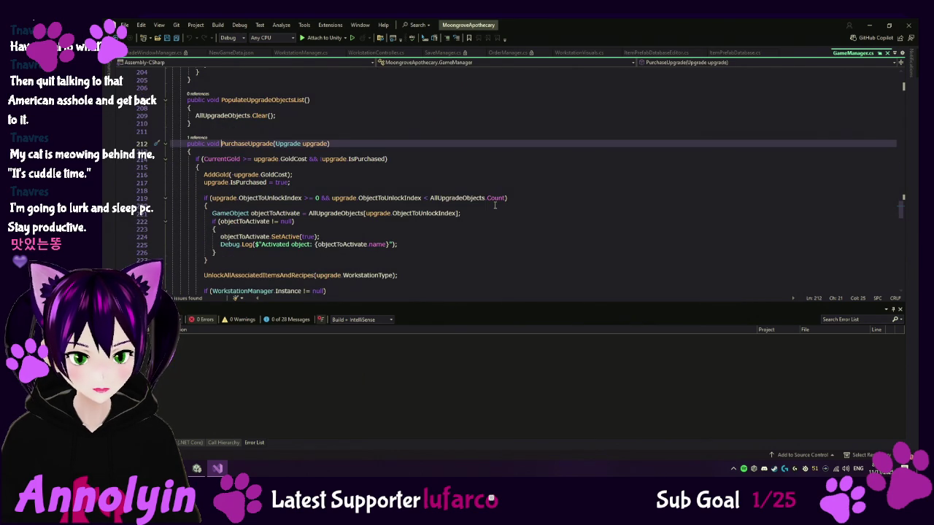
pyautogui.scroll(-2, 494, 205)
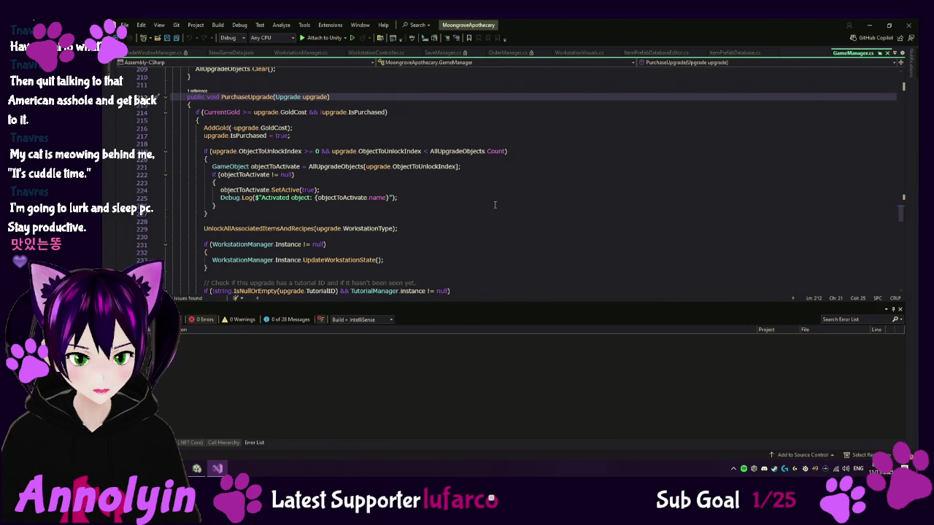
pyautogui.scroll(-1, 495, 204)
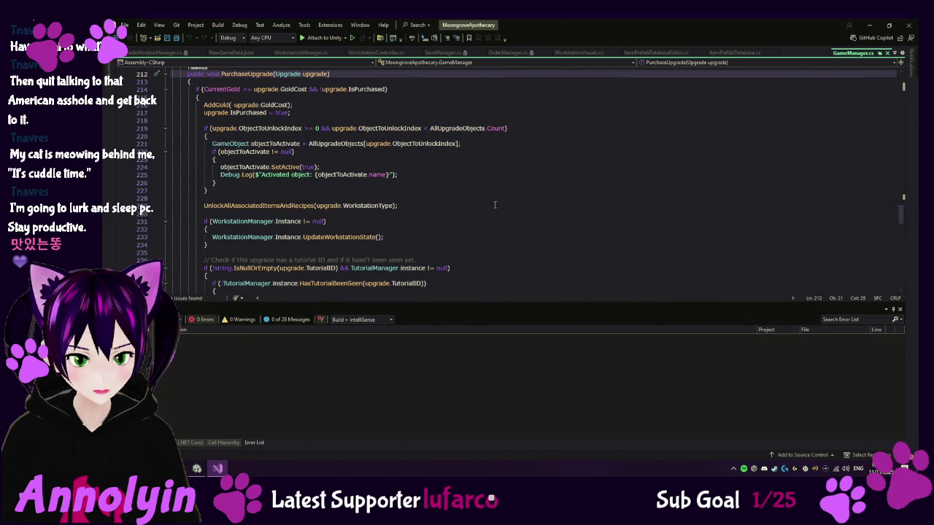
pyautogui.scroll(-2, 494, 205)
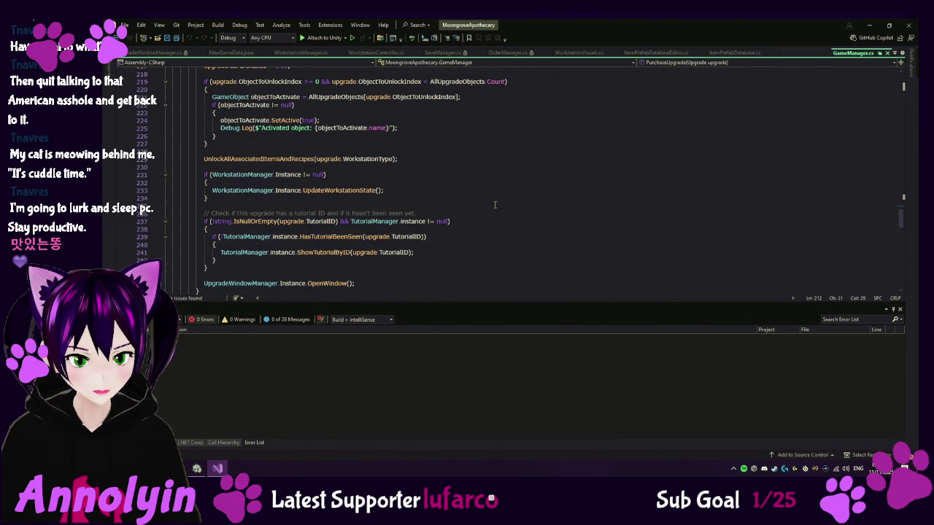
# - Finish reviewing PurchaseUpgrade, then return to the Unity editor
pyautogui.scroll(-1, 495, 205)
pyautogui.scroll(-1, 494, 205)
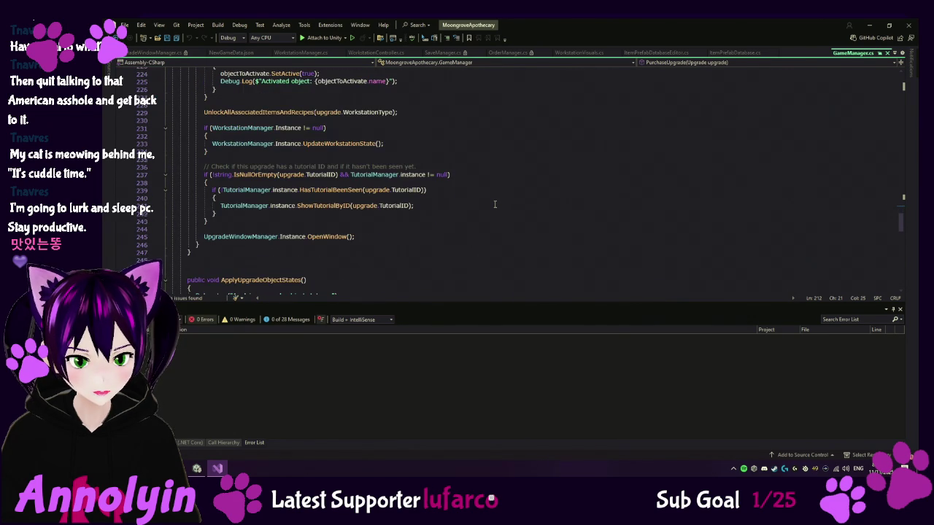
pyautogui.scroll(4, 494, 205)
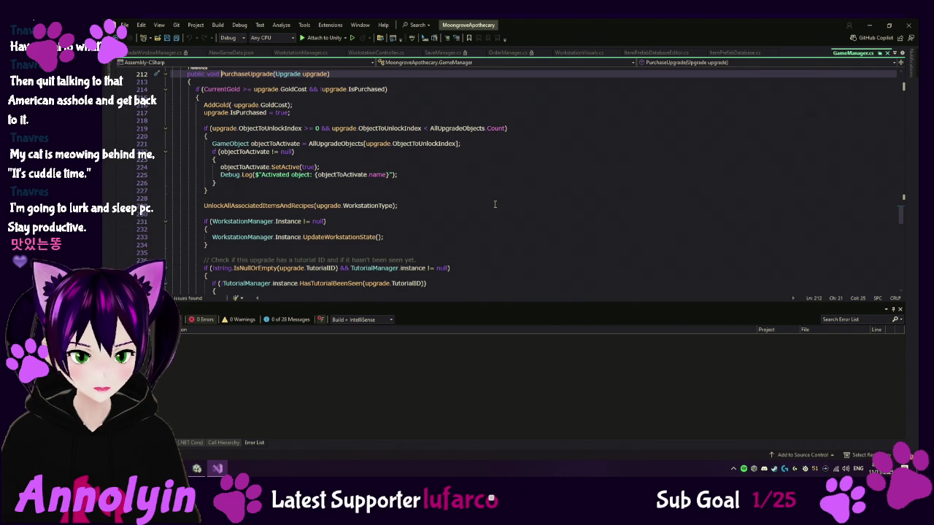
pyautogui.scroll(-2, 495, 205)
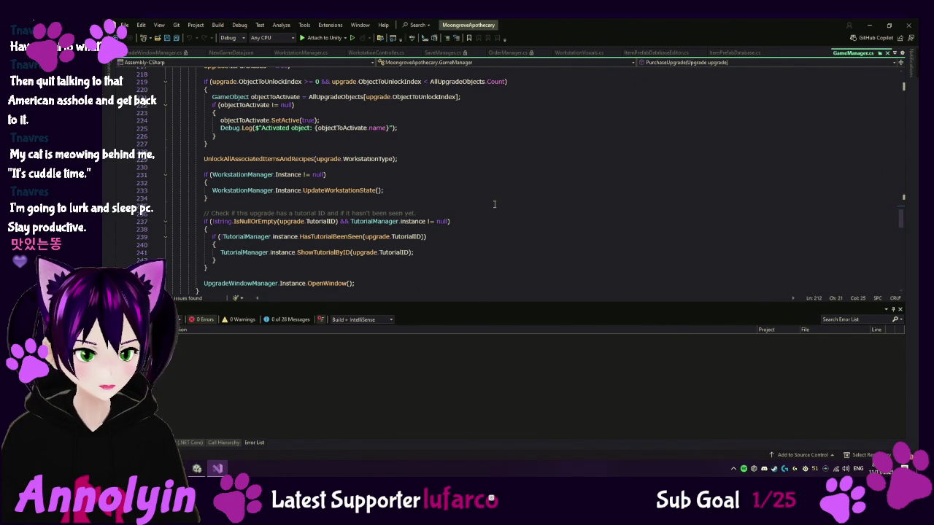
pyautogui.scroll(2, 494, 204)
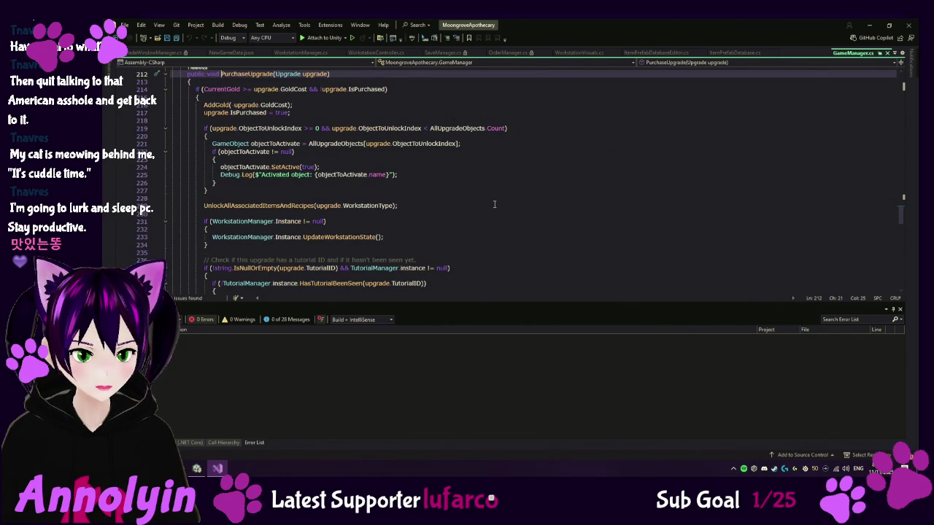
pyautogui.scroll(1, 493, 204)
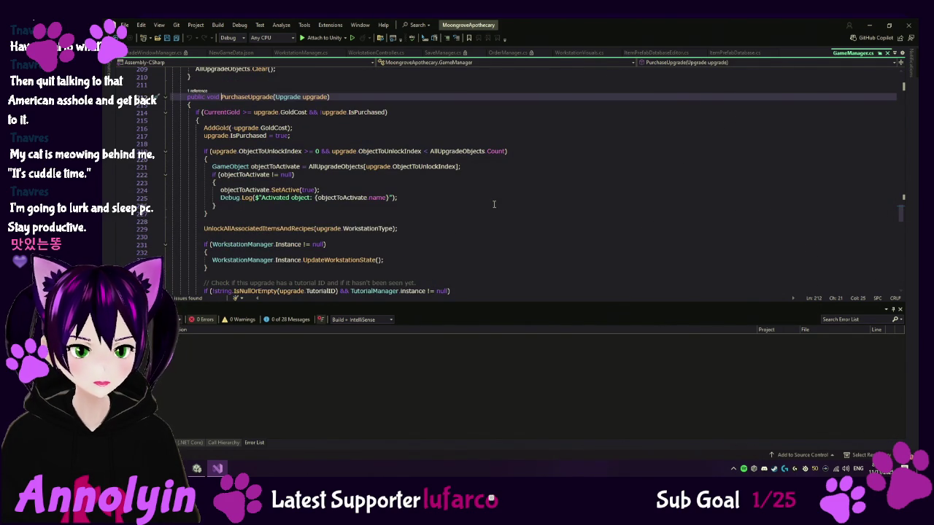
pyautogui.click(197, 469)
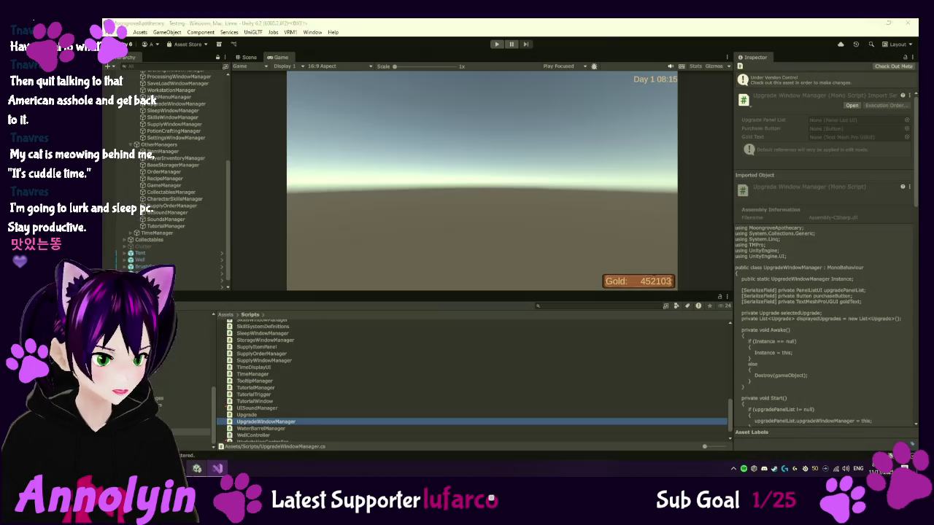
pyautogui.scroll(8, 269, 409)
pyautogui.scroll(6, 267, 372)
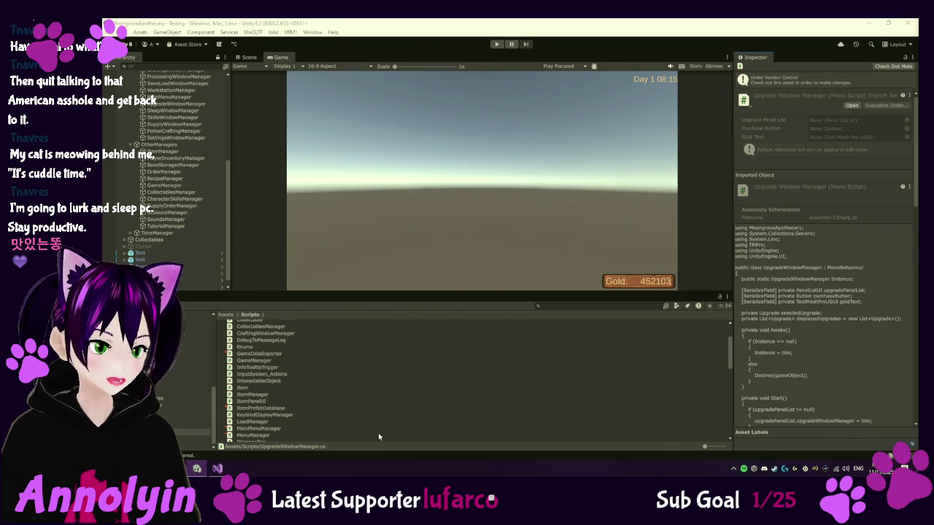
pyautogui.click(217, 468)
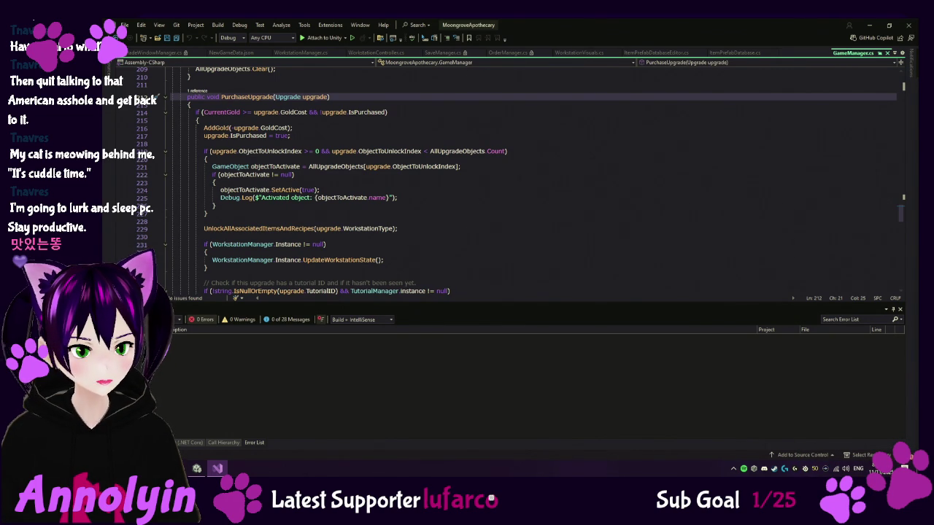
pyautogui.hotkey('alt', 'Tab')
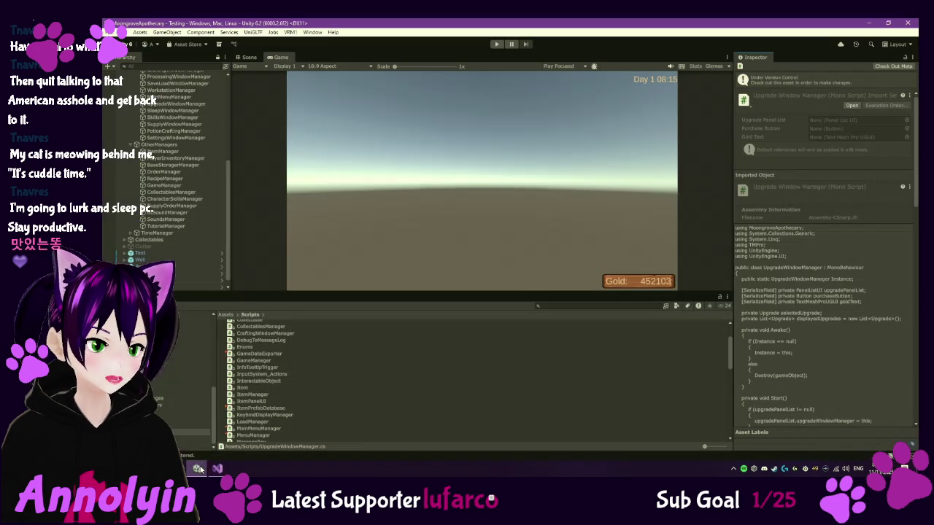
# - Expand Tent > Workstations > PotionWorkbench in the Hierarchy and select the nested PotionWorkbench child
pyautogui.scroll(10, 182, 219)
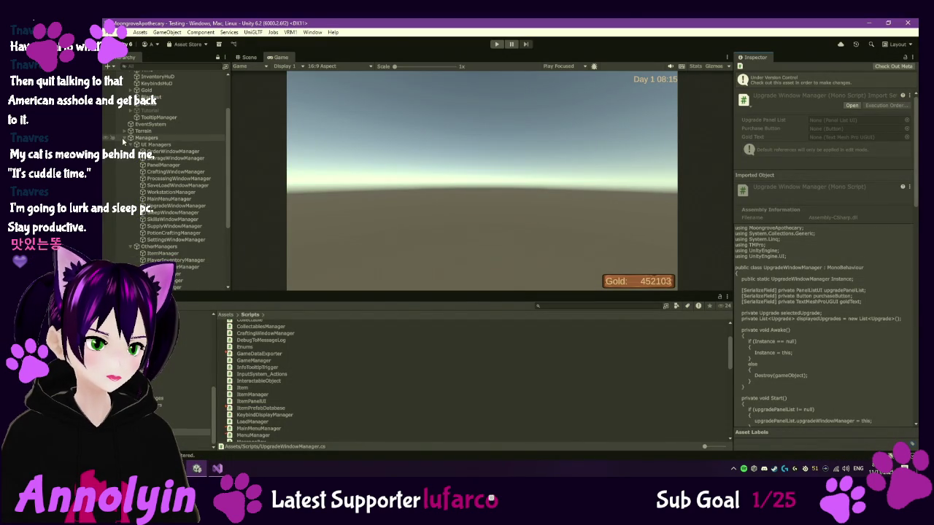
pyautogui.click(126, 216)
pyautogui.click(131, 244)
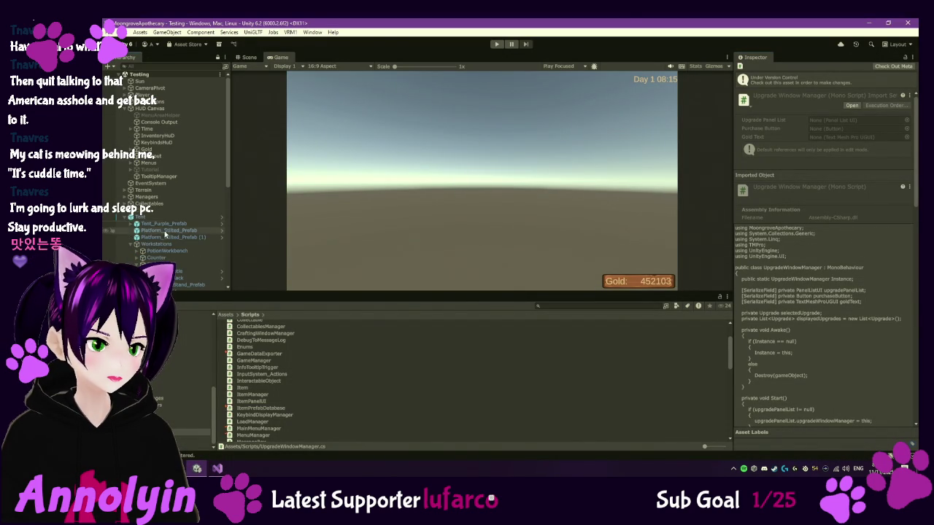
pyautogui.click(161, 251)
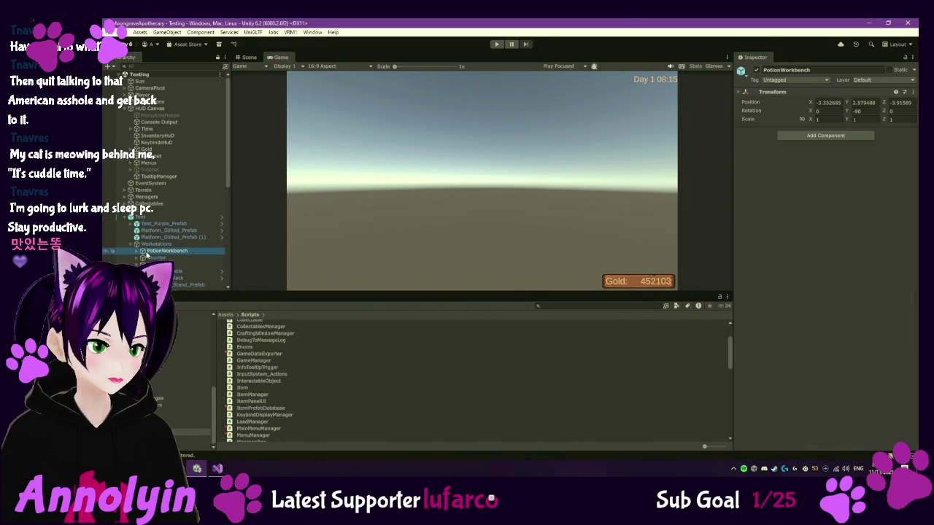
pyautogui.click(139, 252)
pyautogui.click(164, 258)
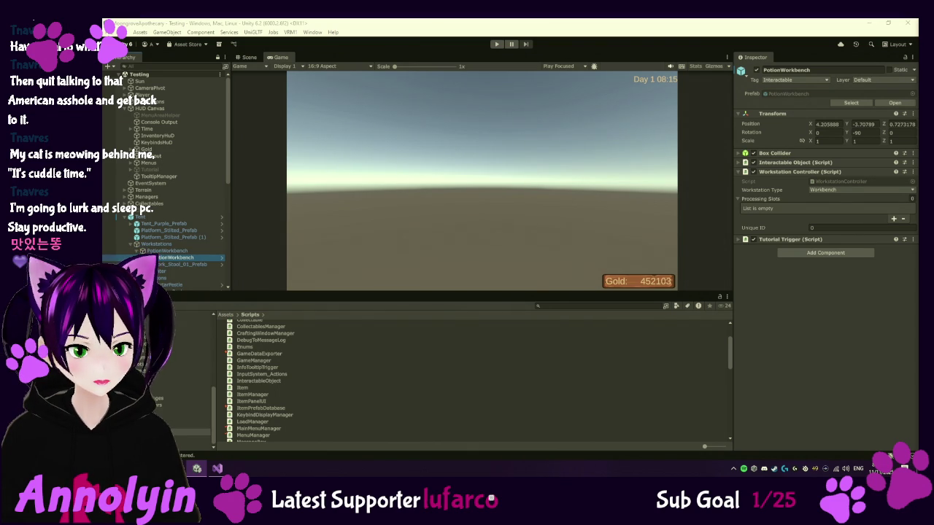
pyautogui.click(248, 363)
# - Return from Unity to GameManager.cs's PurchaseUpgrade method in Visual Studio
pyautogui.hotkey('alt', 'Tab')
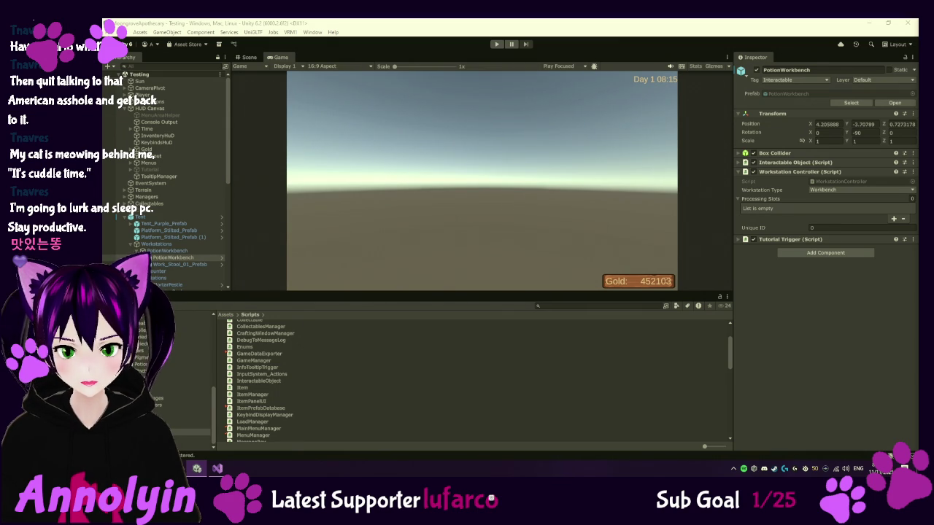
pyautogui.click(217, 468)
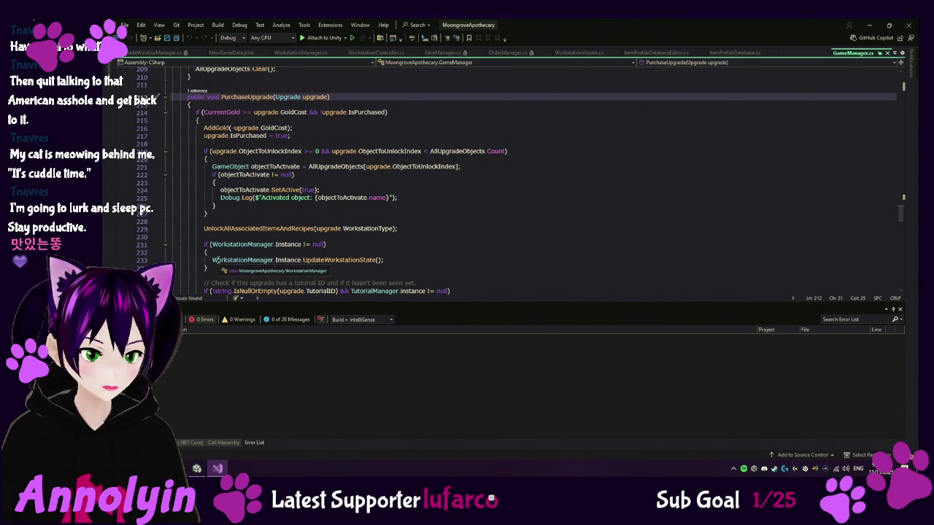
# - Comment out the UpdateWorkstationState call on line 233 and review the surrounding upgrade code
pyautogui.click(224, 261)
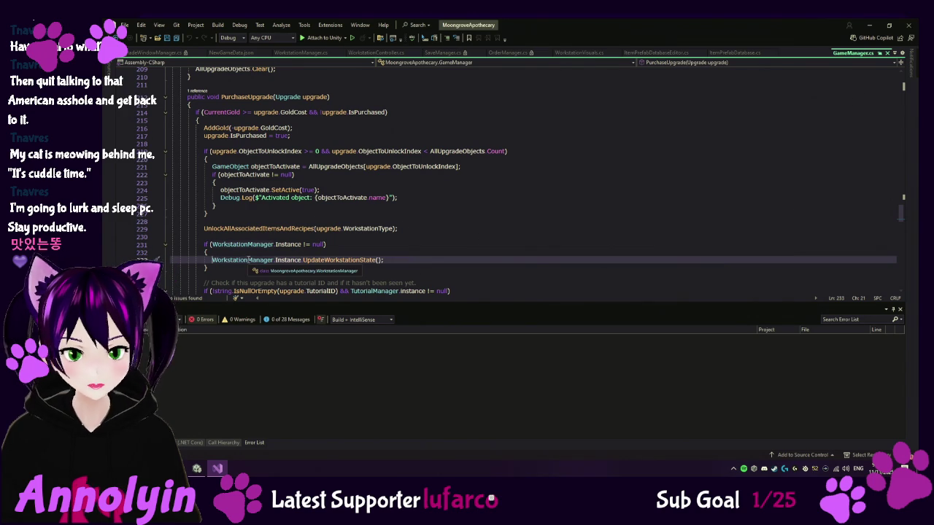
pyautogui.write('//')
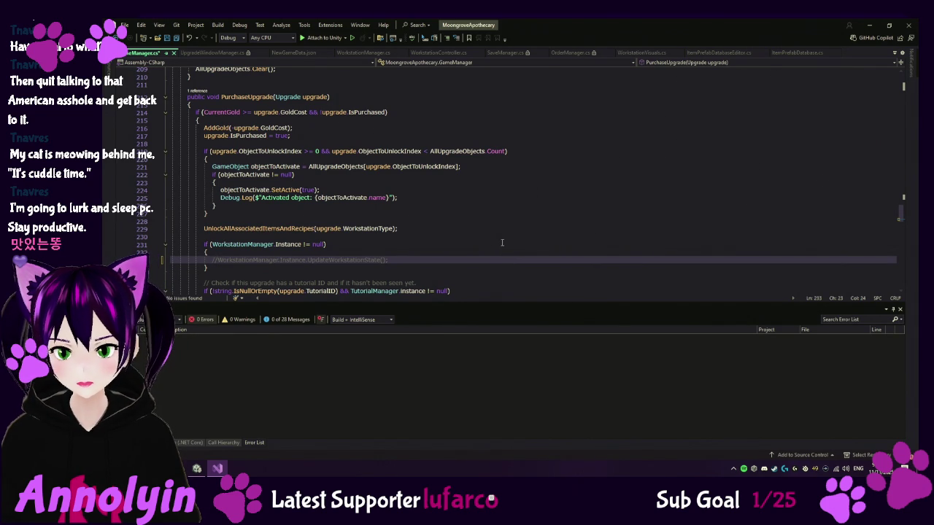
pyautogui.scroll(-1, 502, 243)
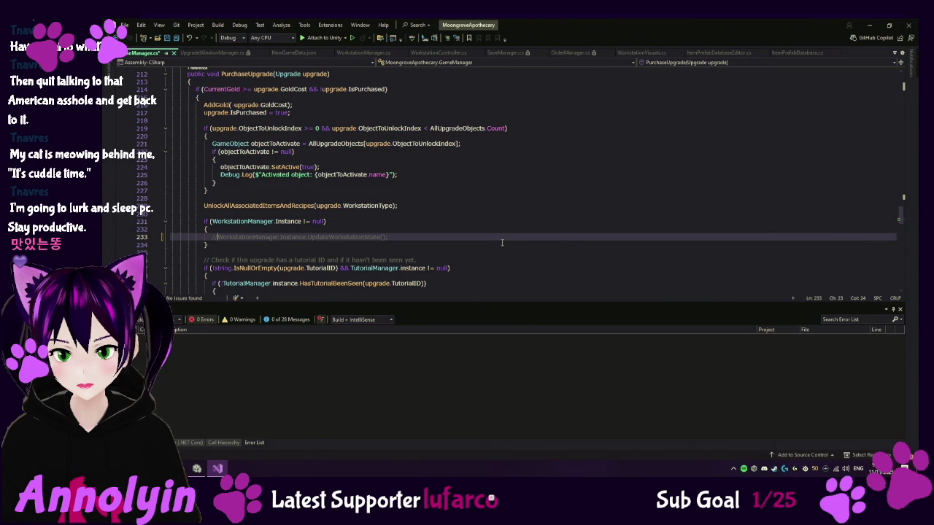
pyautogui.scroll(-8, 502, 242)
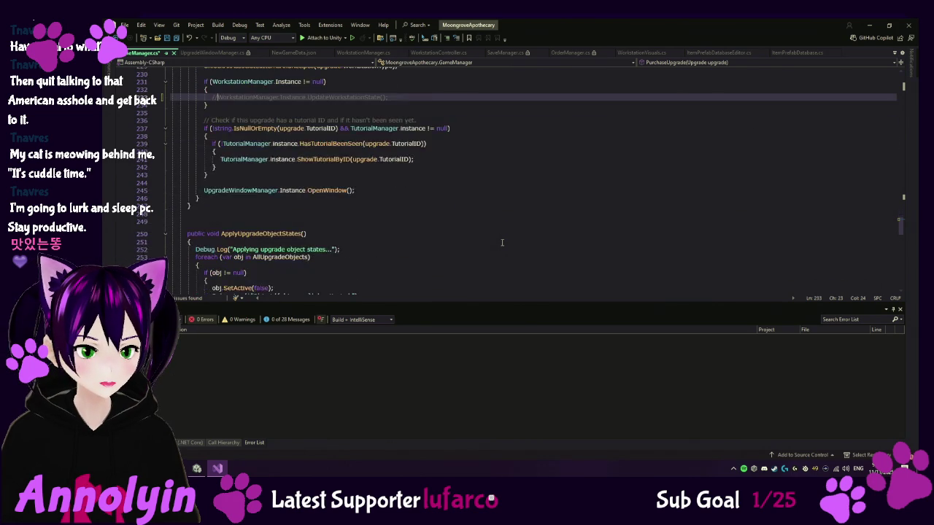
pyautogui.scroll(-7, 502, 242)
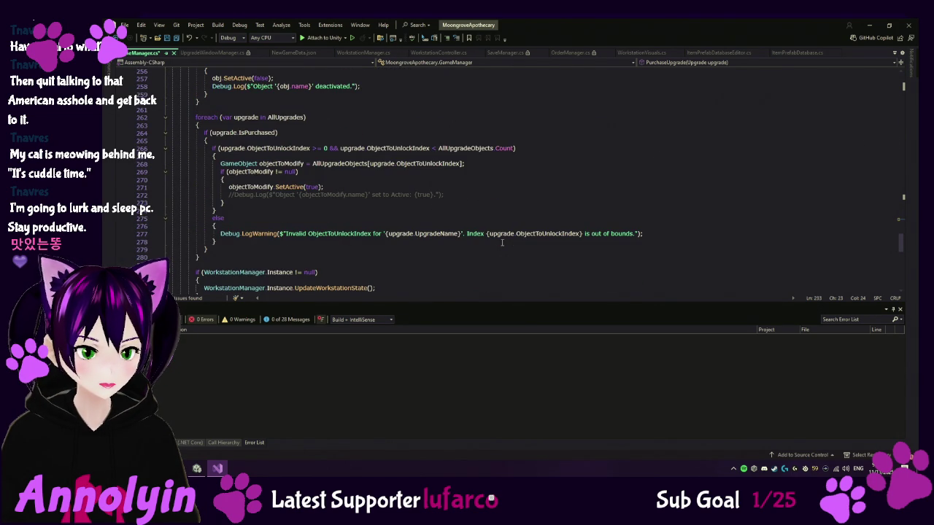
pyautogui.scroll(-1, 501, 243)
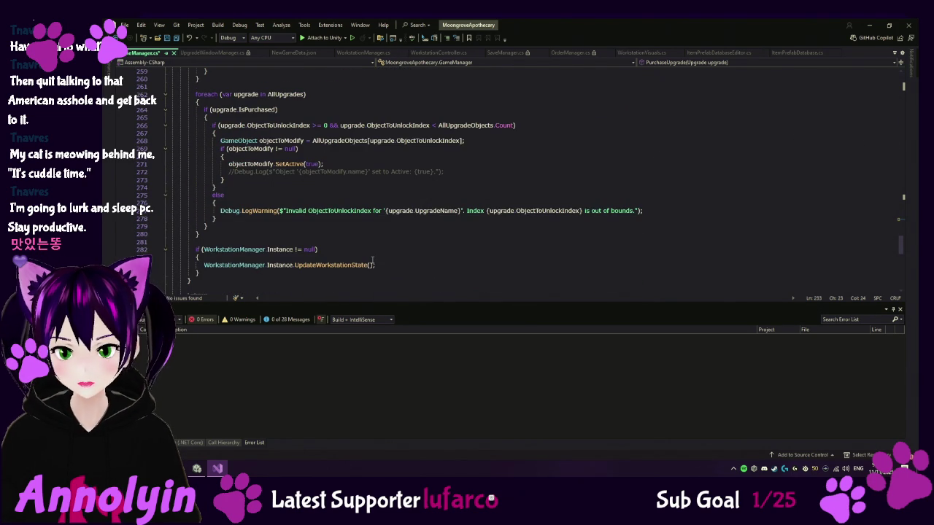
pyautogui.click(139, 251)
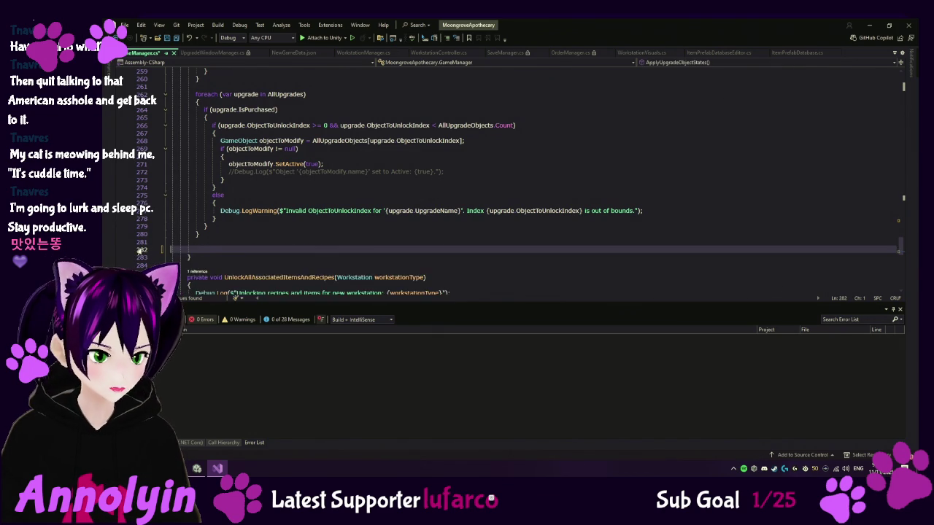
pyautogui.click(292, 233)
pyautogui.scroll(4, 338, 187)
pyautogui.scroll(13, 337, 186)
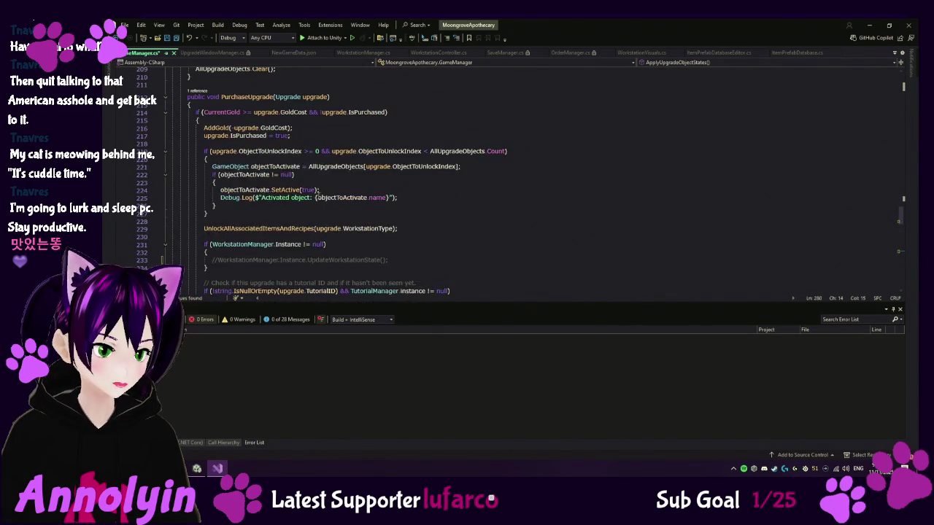
pyautogui.scroll(7, 318, 196)
pyautogui.scroll(8, 317, 196)
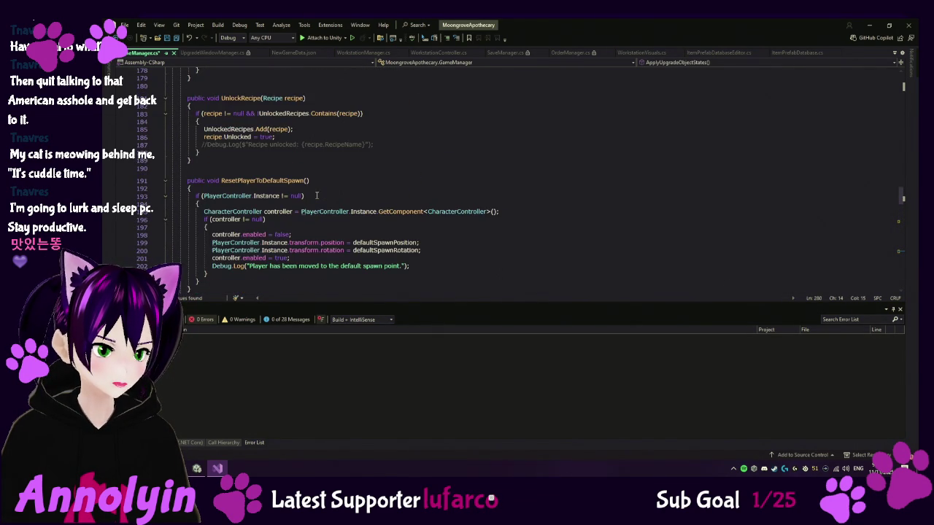
pyautogui.scroll(-20, 319, 194)
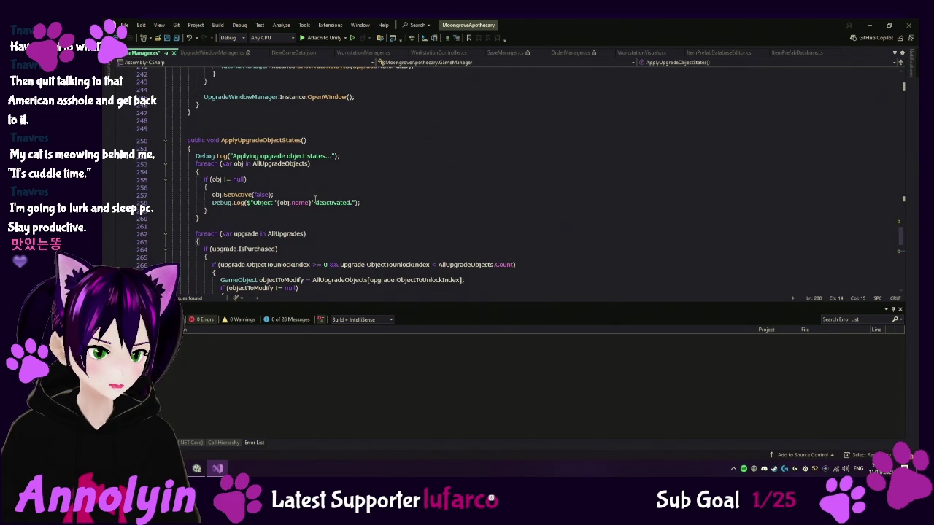
# - Delete the commented WorkstationManager if-block from PurchaseUpgrade and save GameManager.cs
pyautogui.scroll(7, 315, 198)
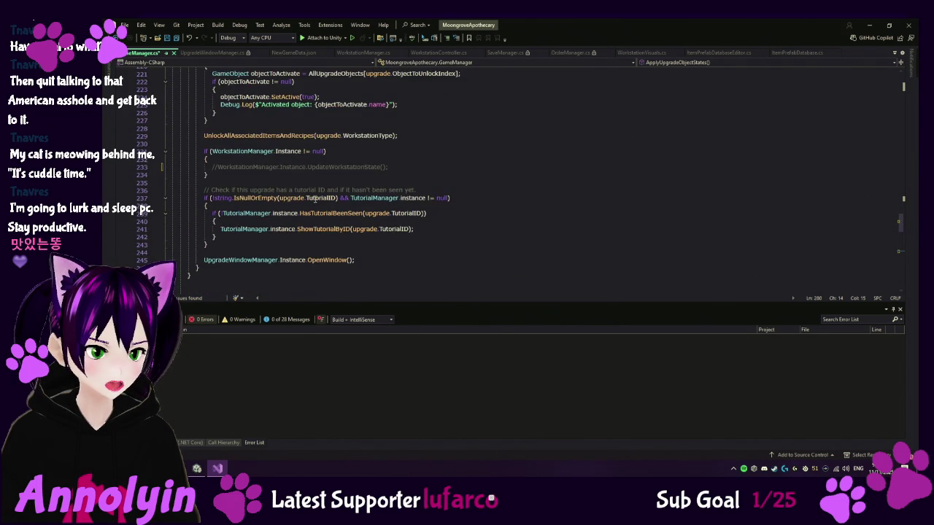
pyautogui.scroll(20, 315, 199)
pyautogui.scroll(20, 315, 198)
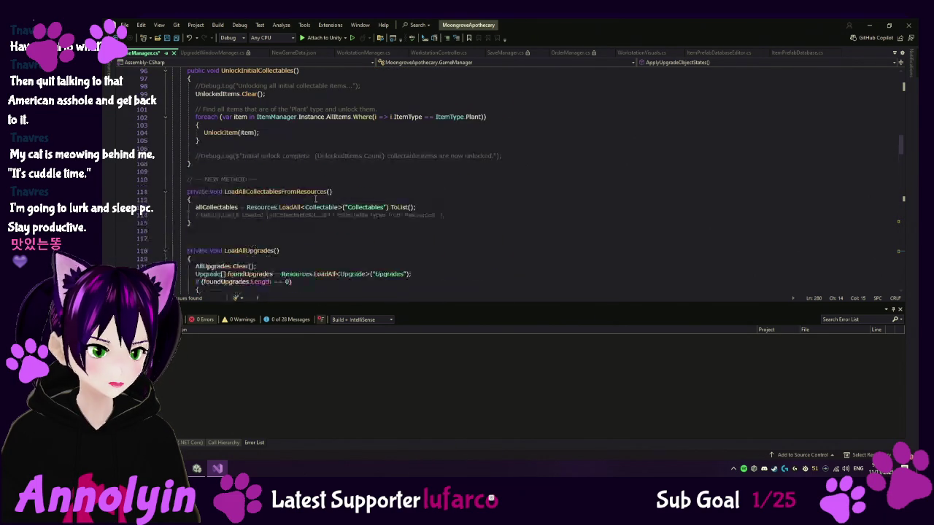
pyautogui.scroll(16, 315, 198)
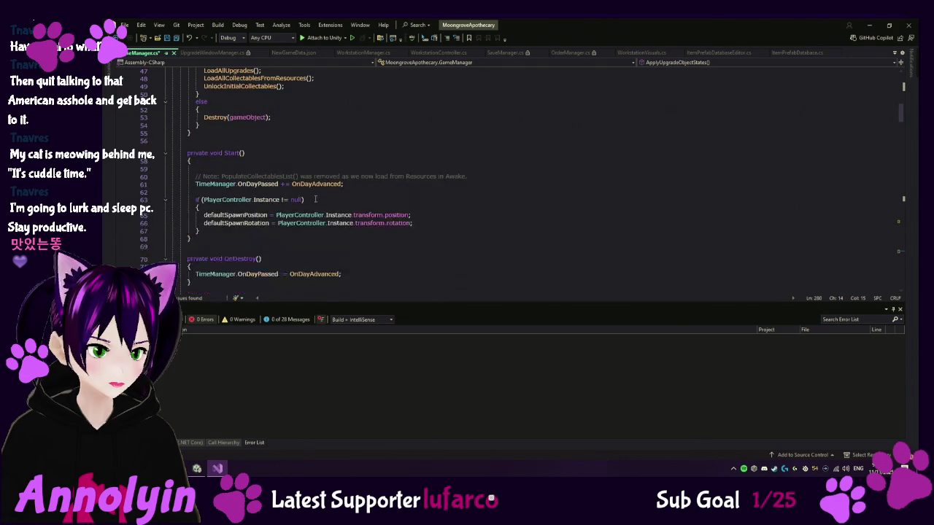
pyautogui.scroll(-20, 315, 198)
pyautogui.scroll(-20, 365, 230)
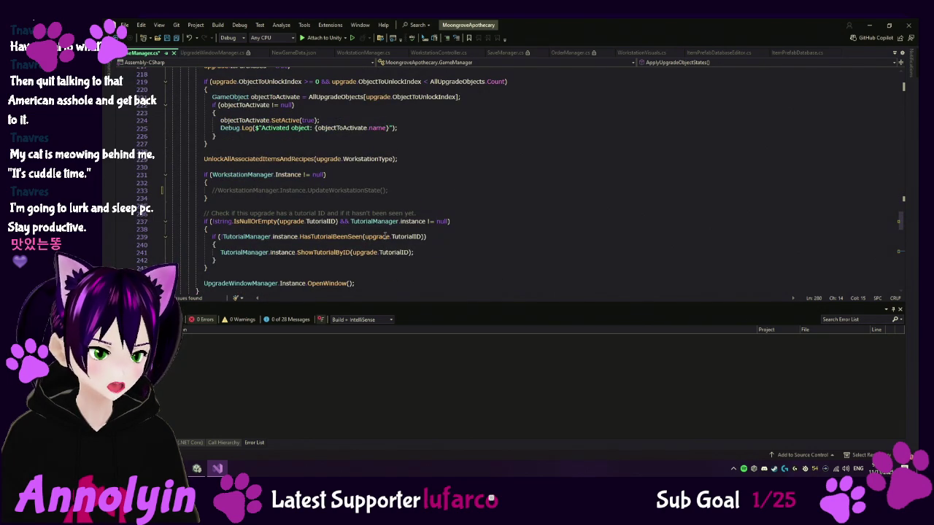
pyautogui.moveTo(166, 198); pyautogui.dragTo(166, 175)
pyautogui.press('Delete')
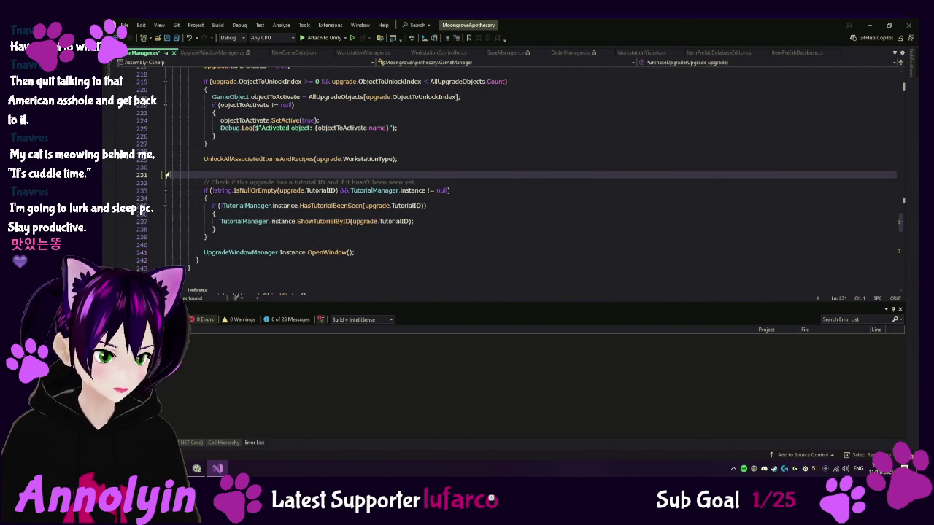
pyautogui.press('Delete')
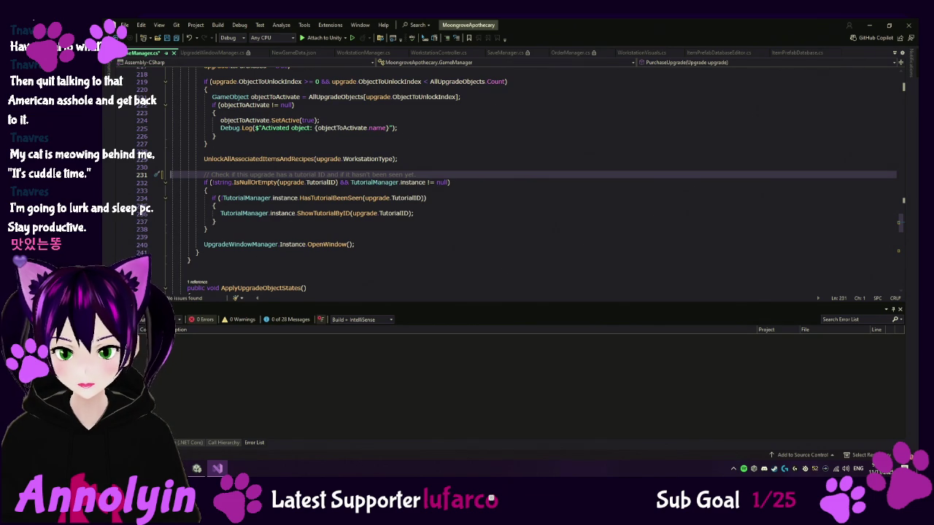
pyautogui.hotkey('ctrl', 's')
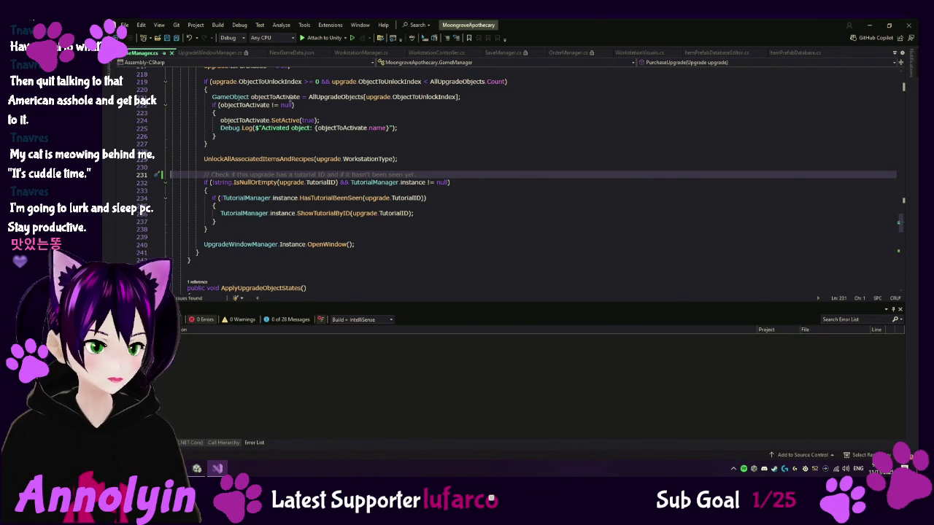
pyautogui.click(361, 52)
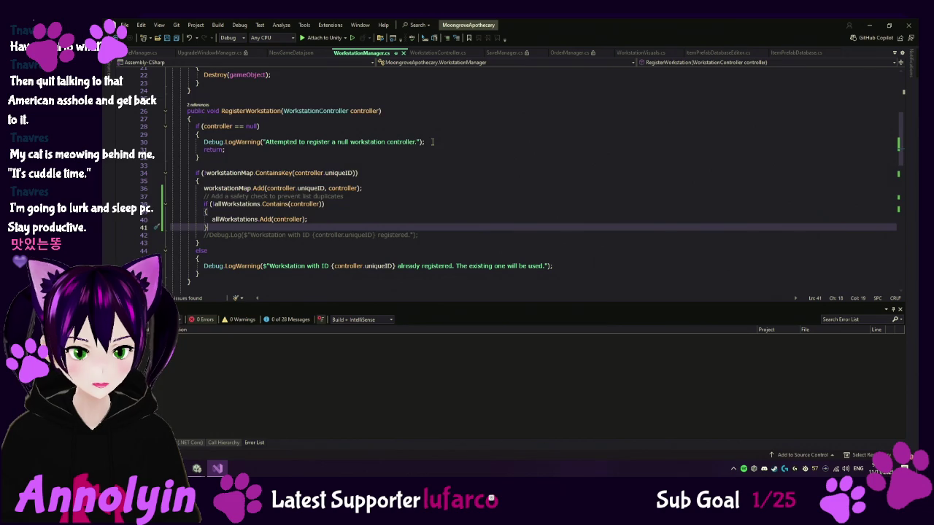
# - Remove the whole UpdateWorkstationState method from WorkstationManager.cs, dismissing a navigation error along the way
pyautogui.scroll(-7, 432, 141)
pyautogui.scroll(-5, 432, 142)
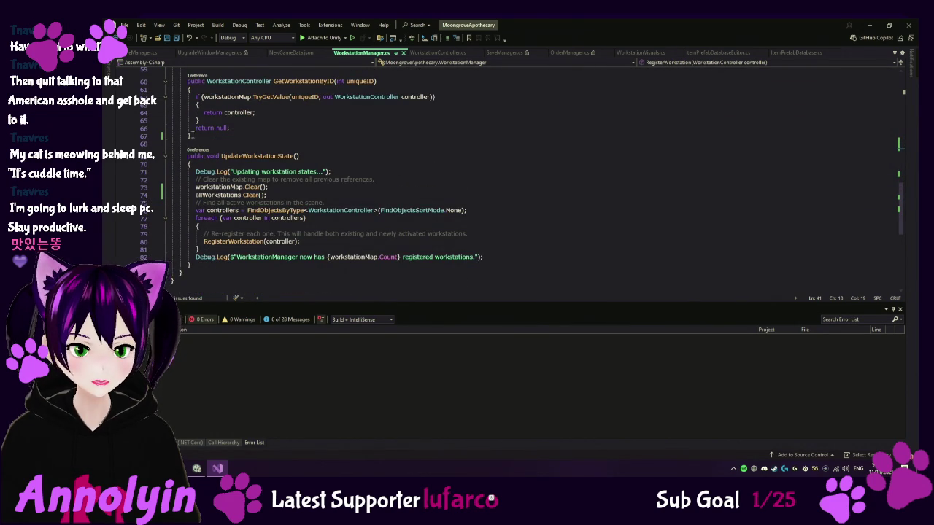
pyautogui.moveTo(194, 271)
pyautogui.mouseDown()
pyautogui.moveTo(189, 219)
pyautogui.moveTo(139, 160)
pyautogui.mouseUp()
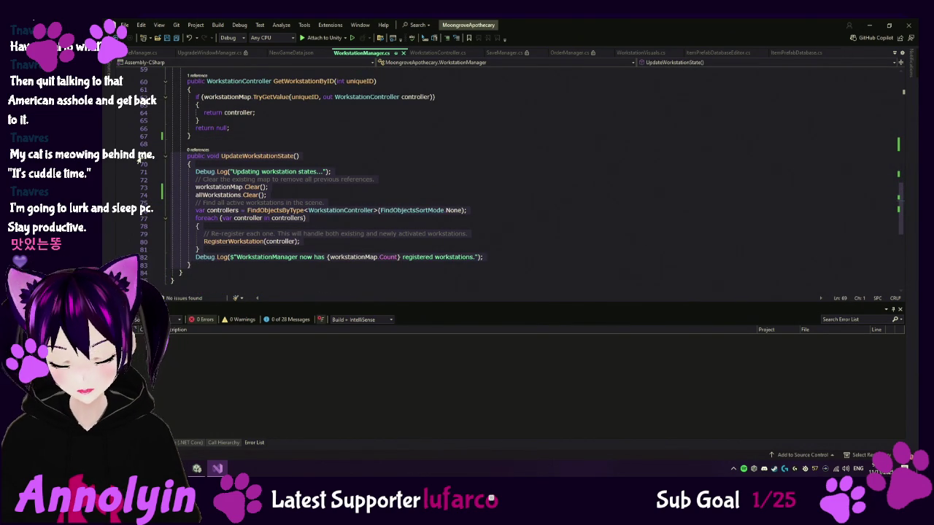
pyautogui.press('F12')
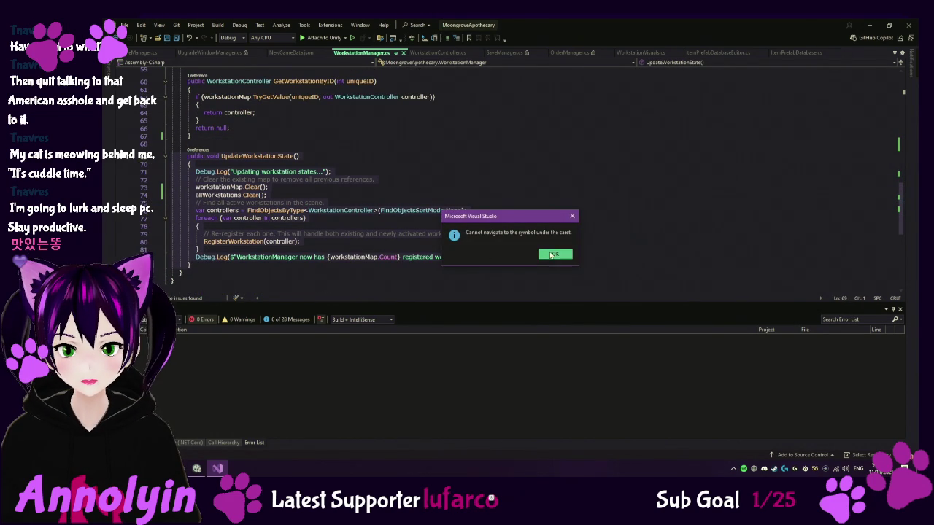
pyautogui.click(551, 254)
pyautogui.press('Delete')
pyautogui.press('BackSpace')
pyautogui.press('BackSpace')
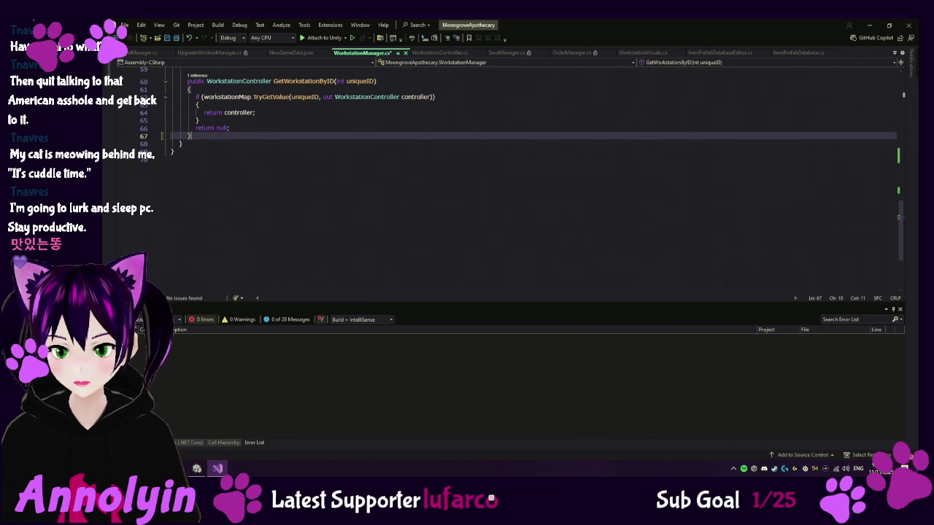
# - Review and save WorkstationManager.cs, then close the UpgradeWindowManager.cs tab
pyautogui.scroll(15, 655, 252)
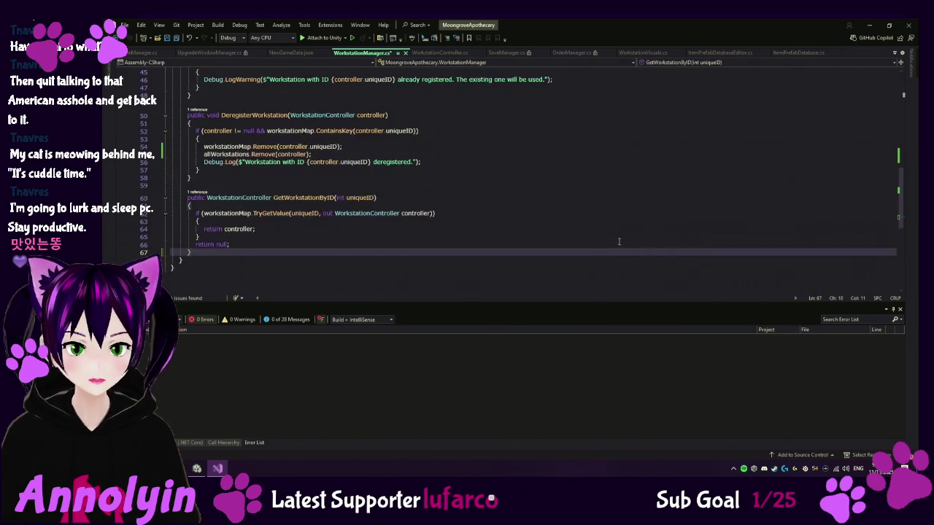
pyautogui.scroll(4, 613, 214)
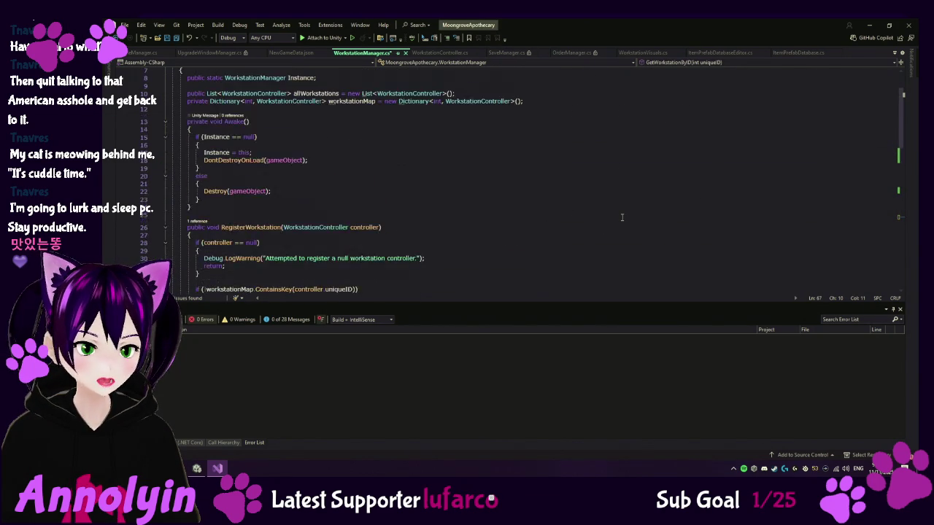
pyautogui.scroll(-3, 620, 217)
pyautogui.scroll(-8, 621, 217)
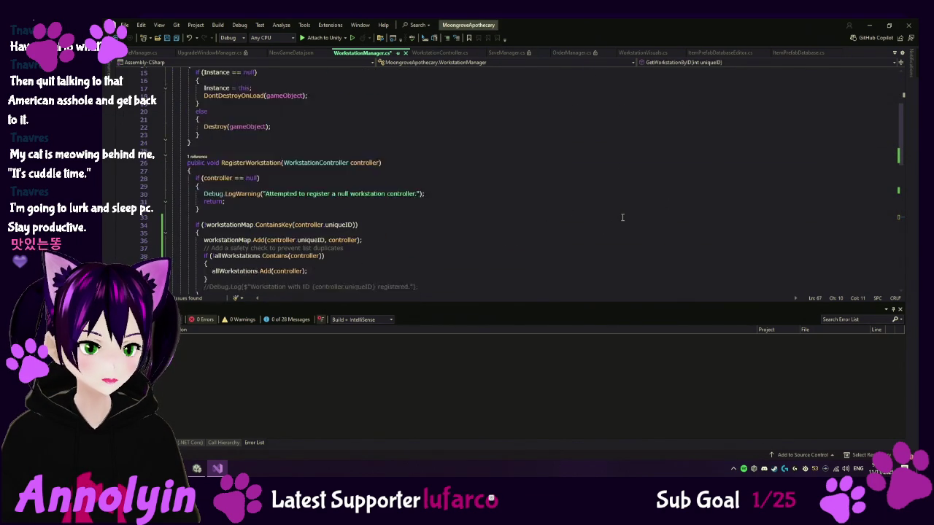
pyautogui.scroll(-3, 622, 216)
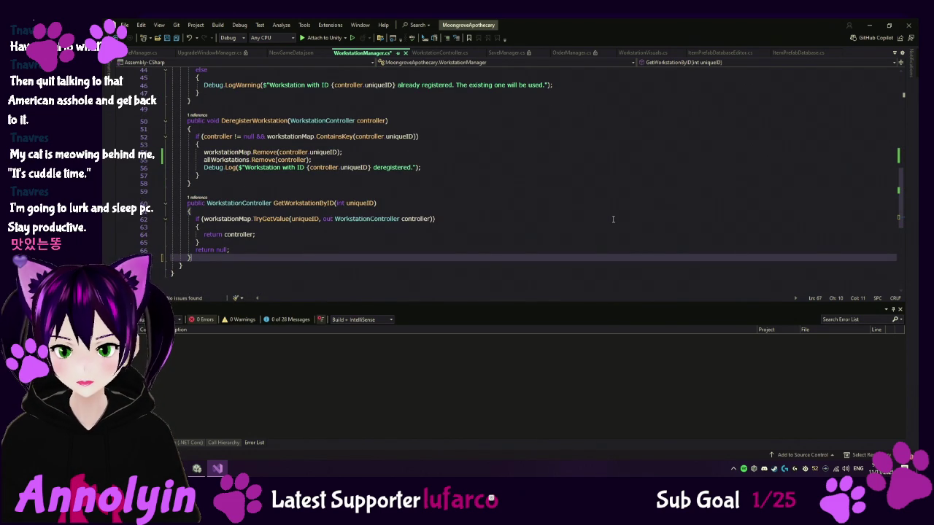
pyautogui.scroll(2, 613, 218)
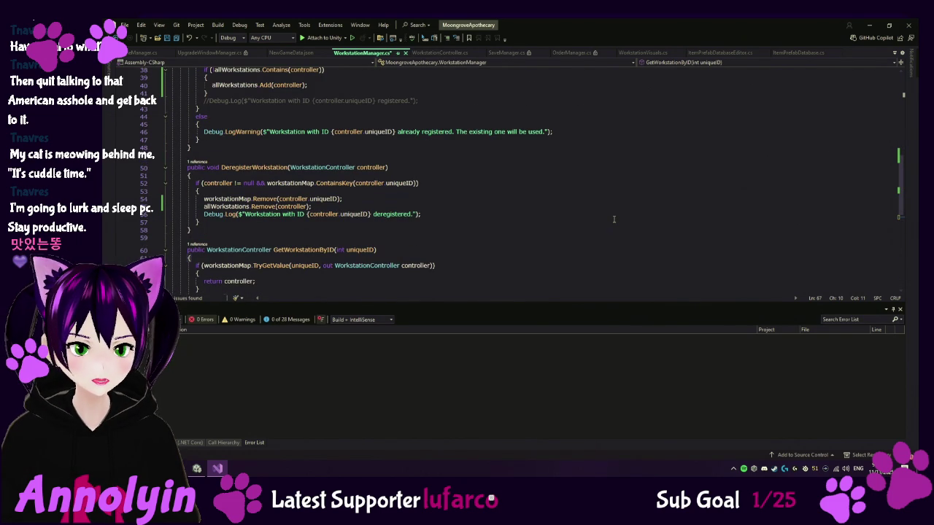
pyautogui.scroll(3, 613, 219)
pyautogui.scroll(2, 614, 219)
pyautogui.scroll(6, 613, 219)
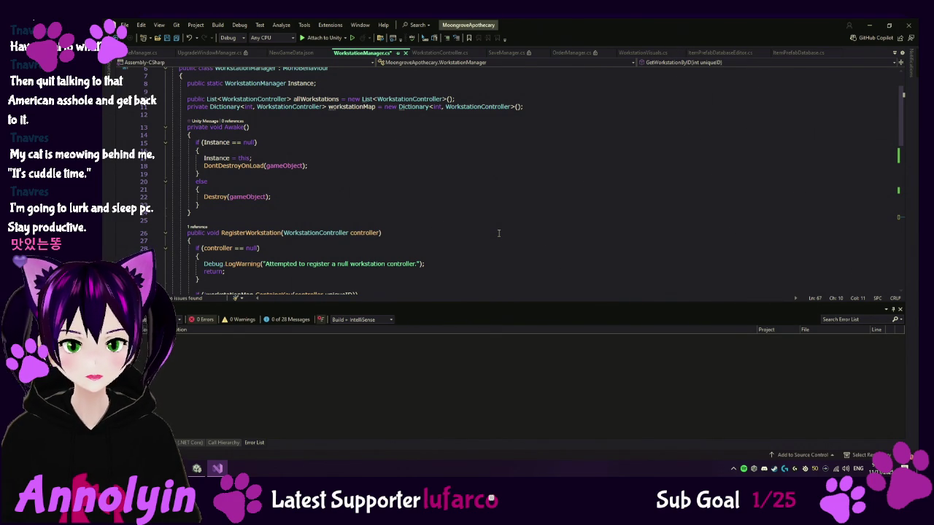
pyautogui.hotkey('ctrl', 's')
pyautogui.moveTo(356, 108)
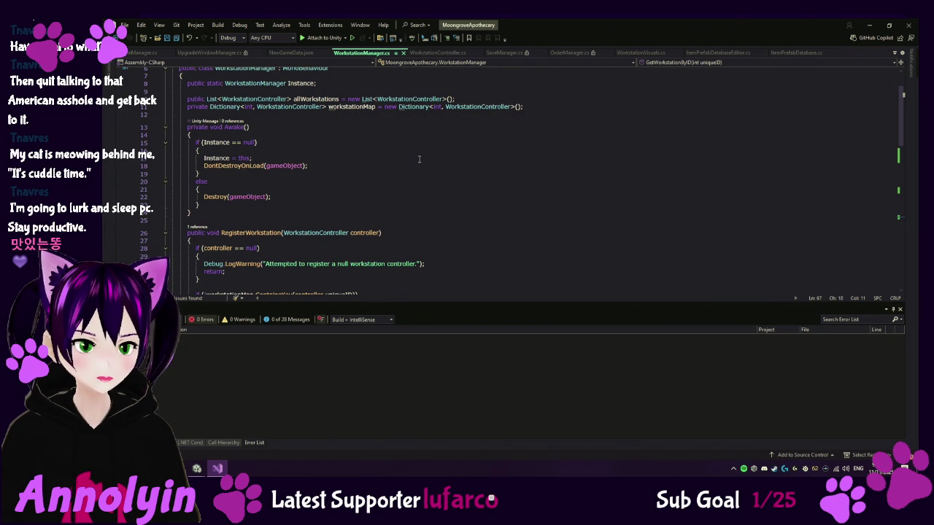
pyautogui.middleClick(204, 52)
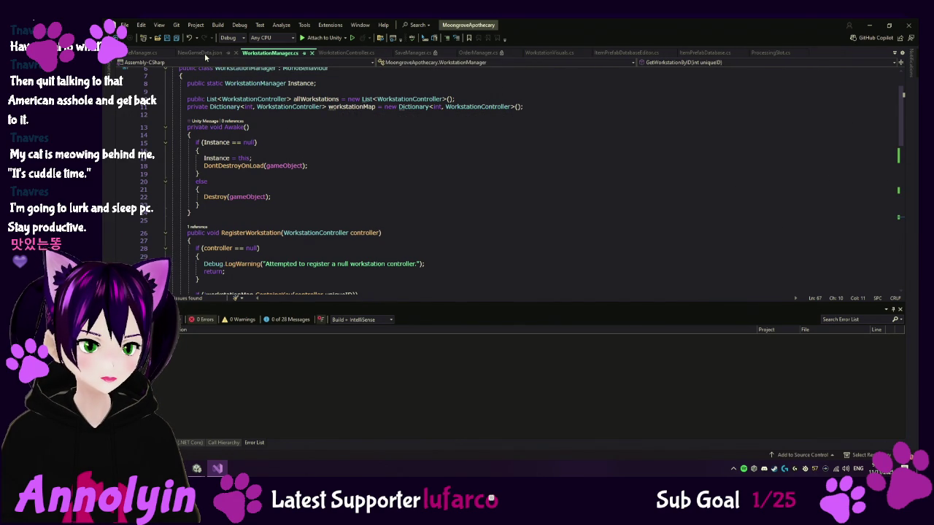
# - Close NewGameData.json and bring WorkstationManager.cs to the front
pyautogui.middleClick(204, 53)
pyautogui.click(283, 54)
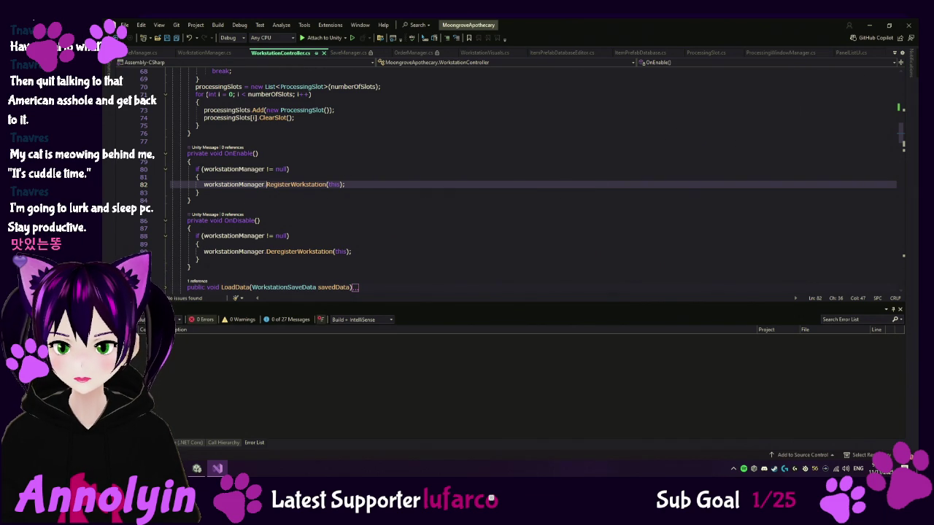
pyautogui.click(215, 55)
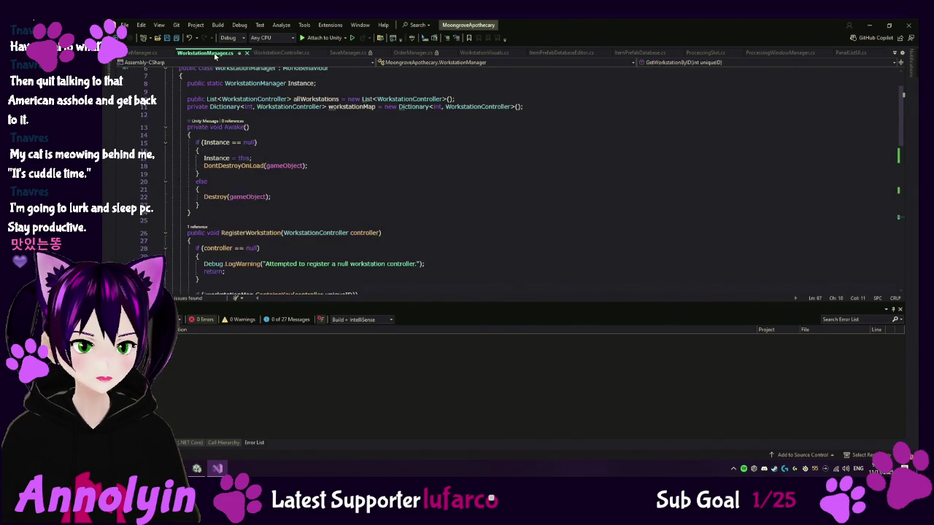
# - Read through RegisterWorkstation and DeregisterWorkstation, then open code actions on allWorkstations
pyautogui.scroll(1, 331, 228)
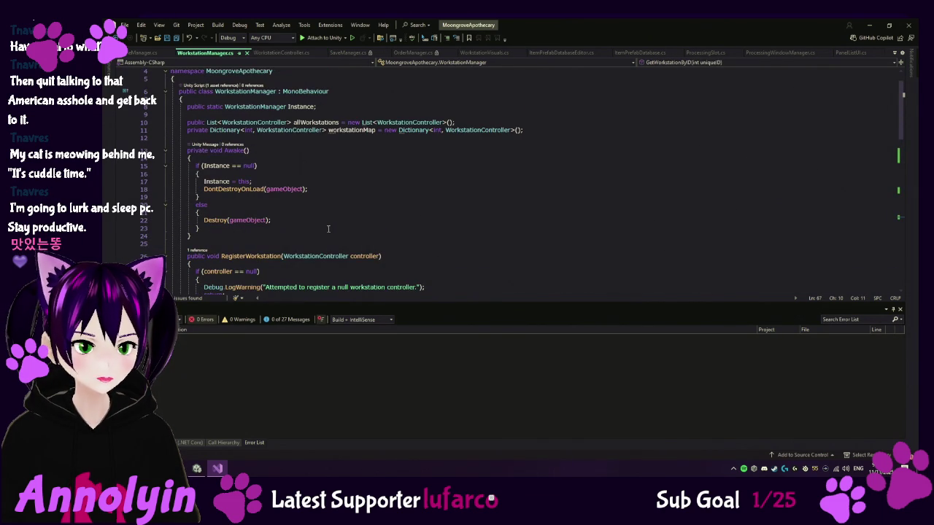
pyautogui.scroll(-2, 330, 228)
pyautogui.scroll(-2, 445, 232)
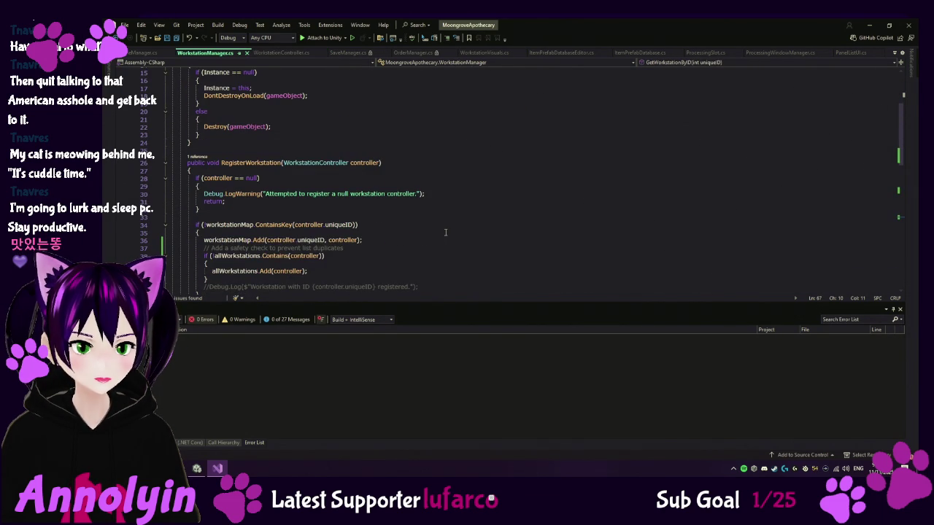
pyautogui.scroll(-5, 445, 232)
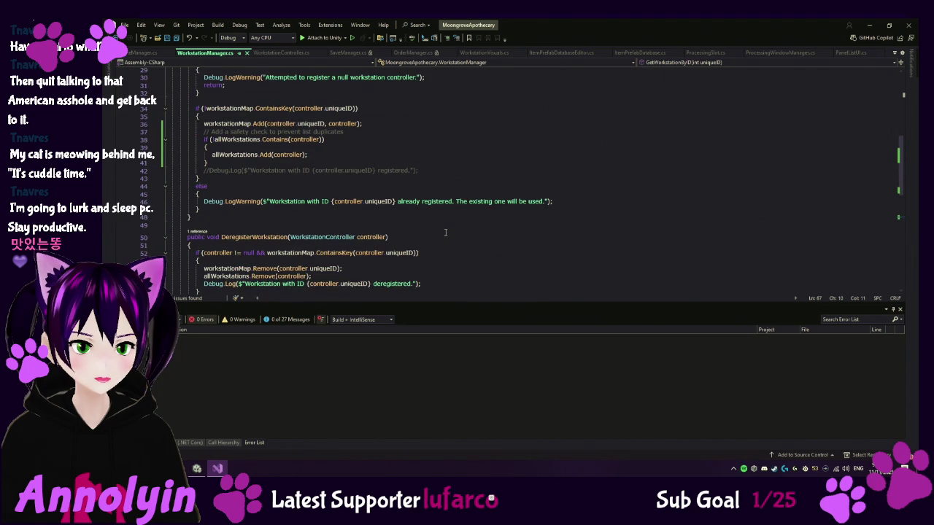
pyautogui.scroll(-6, 445, 232)
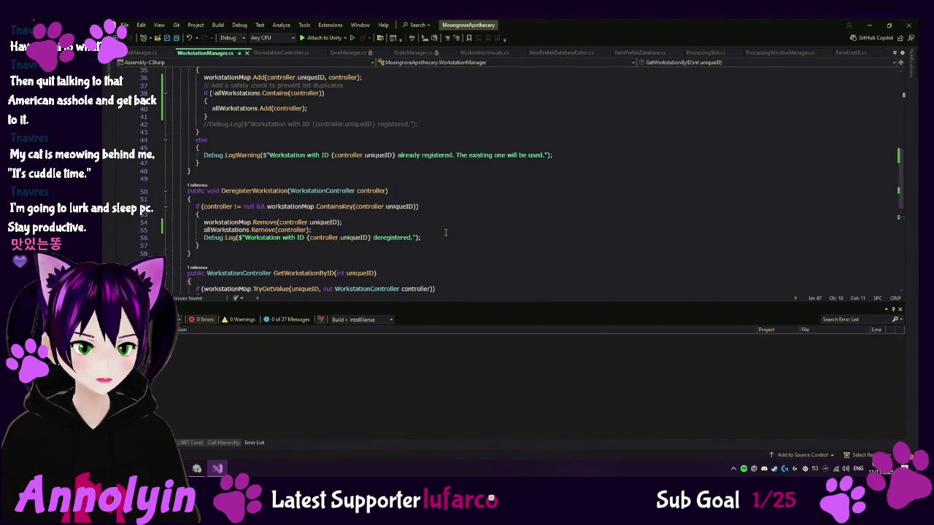
pyautogui.scroll(15, 445, 232)
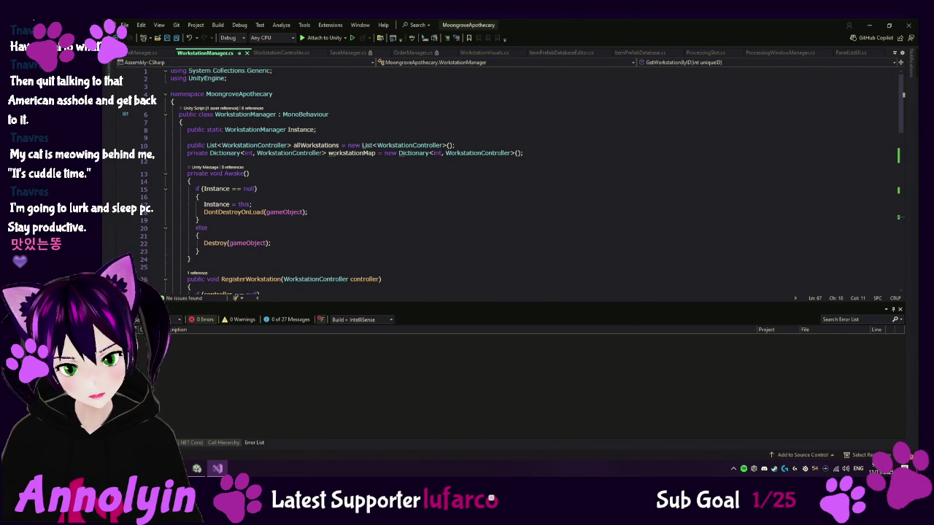
pyautogui.rightClick(314, 146)
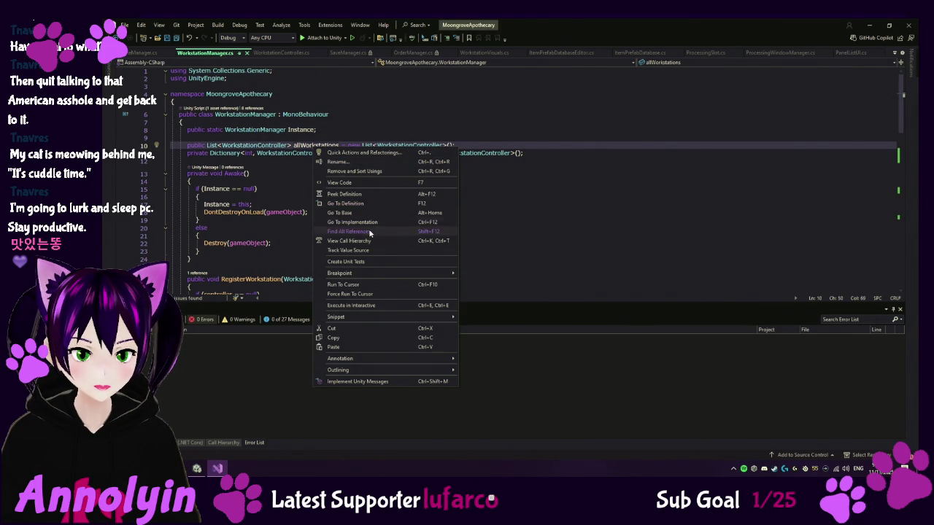
# - List all five allWorkstations references in SaveManager and WorkstationManager, then return to Unity
pyautogui.click(368, 232)
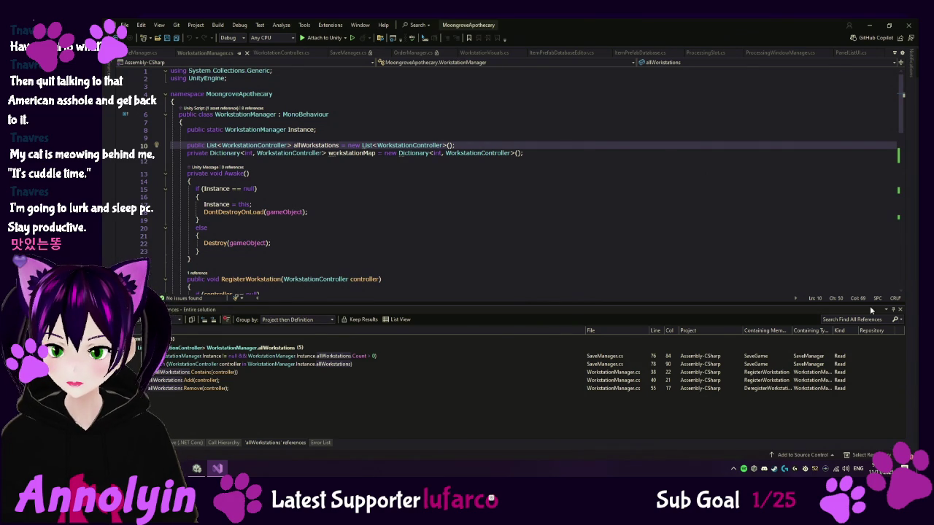
pyautogui.click(197, 468)
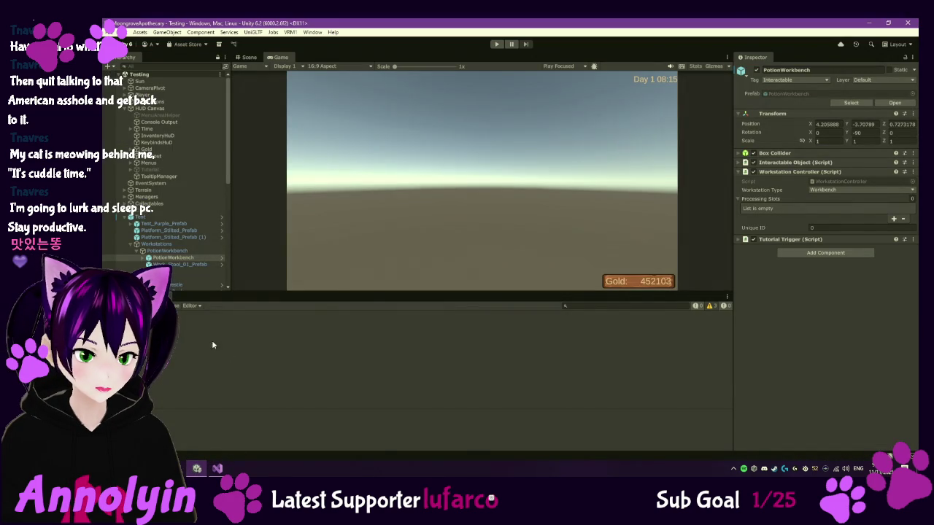
# - Scroll through the script files in Unity's Assets > Scripts folder
pyautogui.scroll(-5, 290, 420)
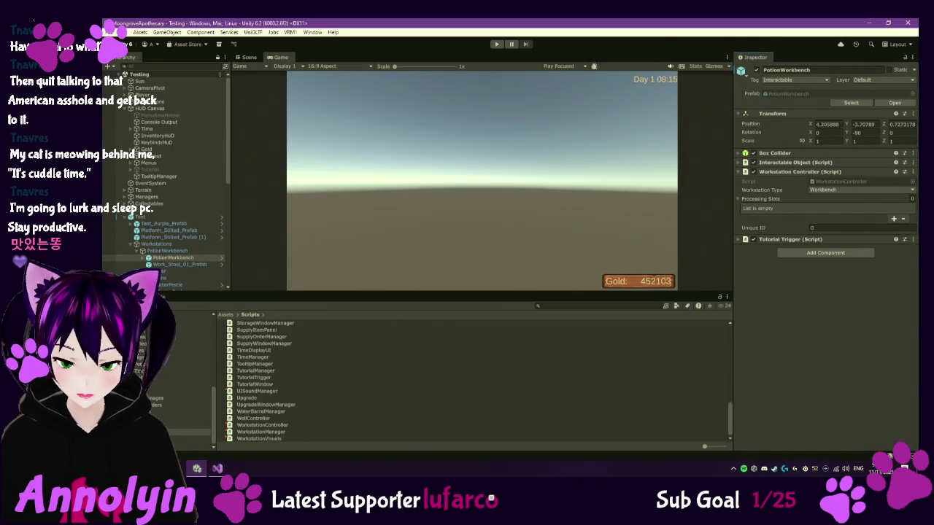
pyautogui.scroll(10, 295, 355)
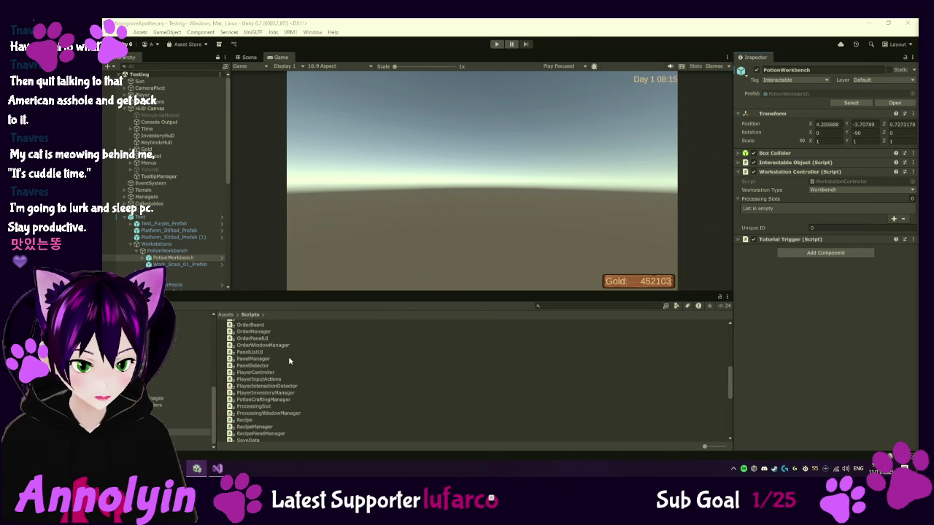
pyautogui.scroll(3, 287, 357)
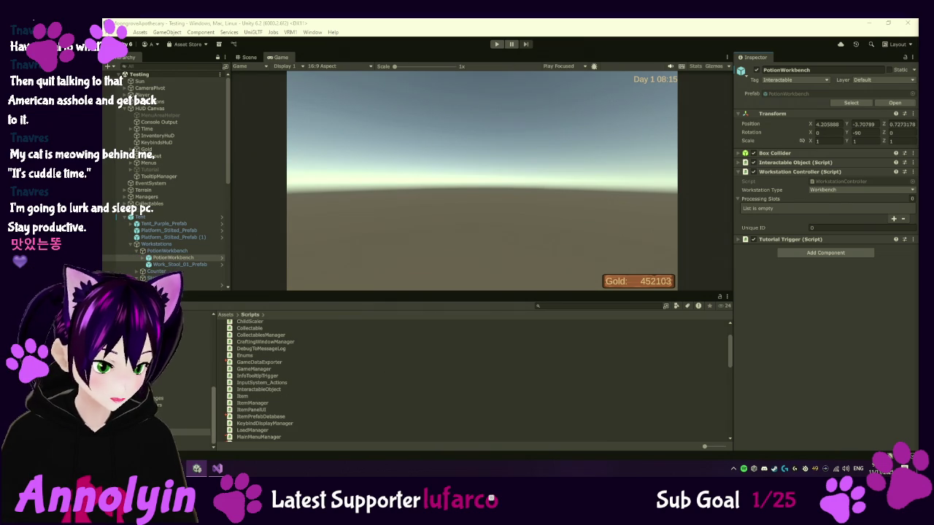
pyautogui.scroll(1, 277, 387)
pyautogui.scroll(-7, 267, 383)
pyautogui.scroll(-2, 267, 386)
# - Preview SaveData's WorkstationSaveData and ProcessingSlotSaveData classes in the Inspector, then return to Visual Studio
pyautogui.click(252, 415)
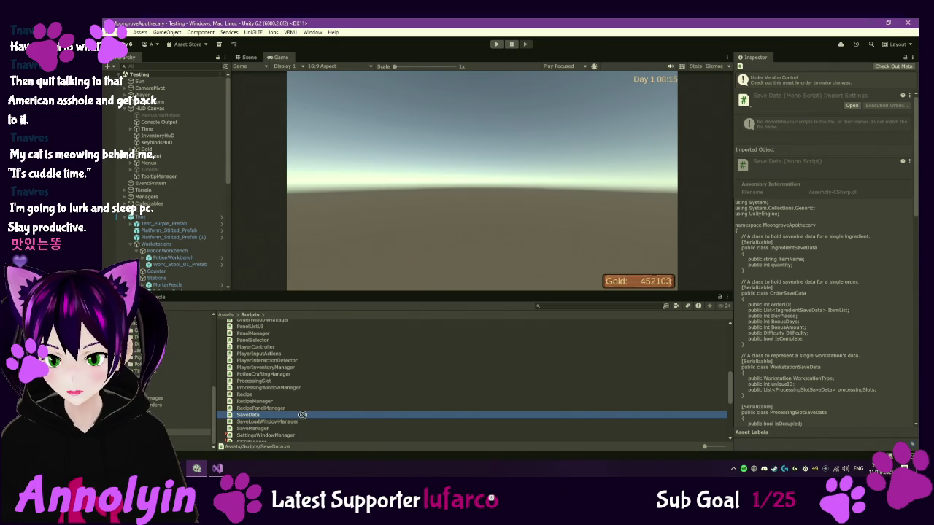
pyautogui.scroll(-5, 825, 255)
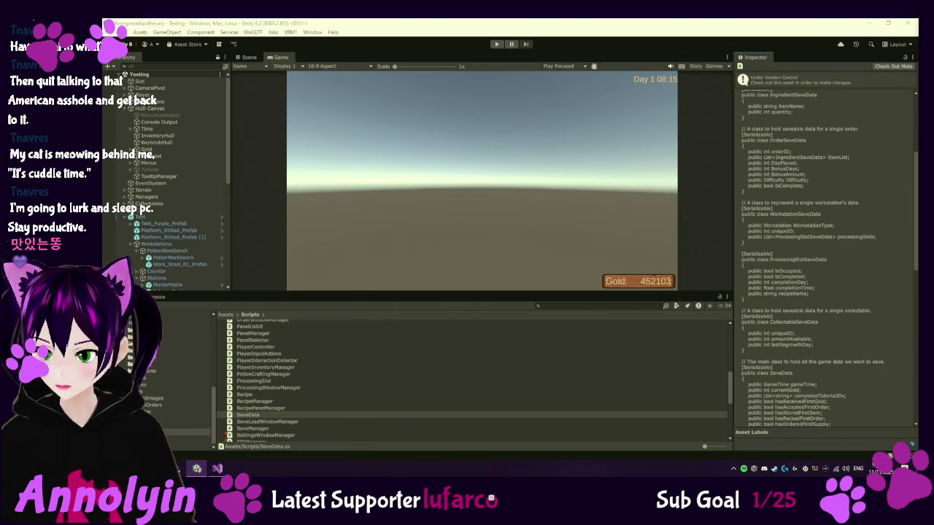
pyautogui.click(216, 467)
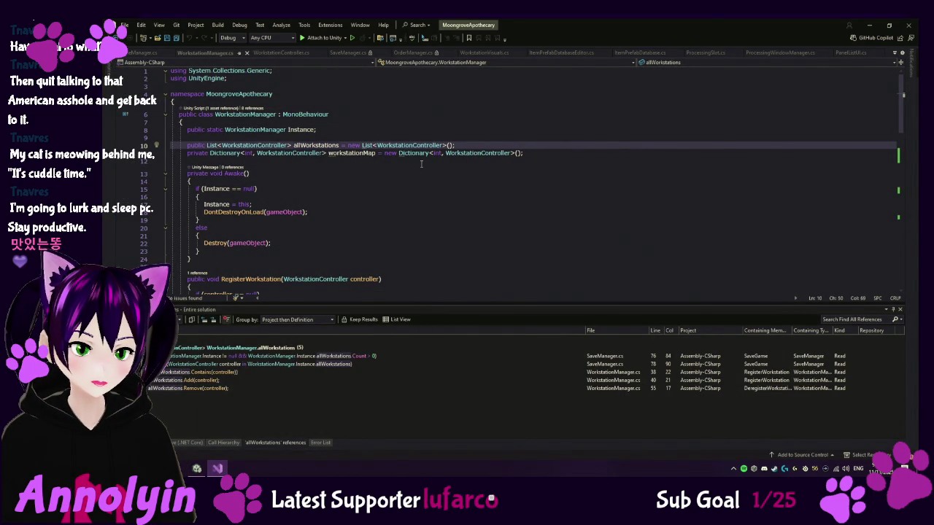
# - Go to the workstationMap declaration on line 11 and read through RegisterWorkstation
pyautogui.click(354, 153)
pyautogui.scroll(-2, 464, 189)
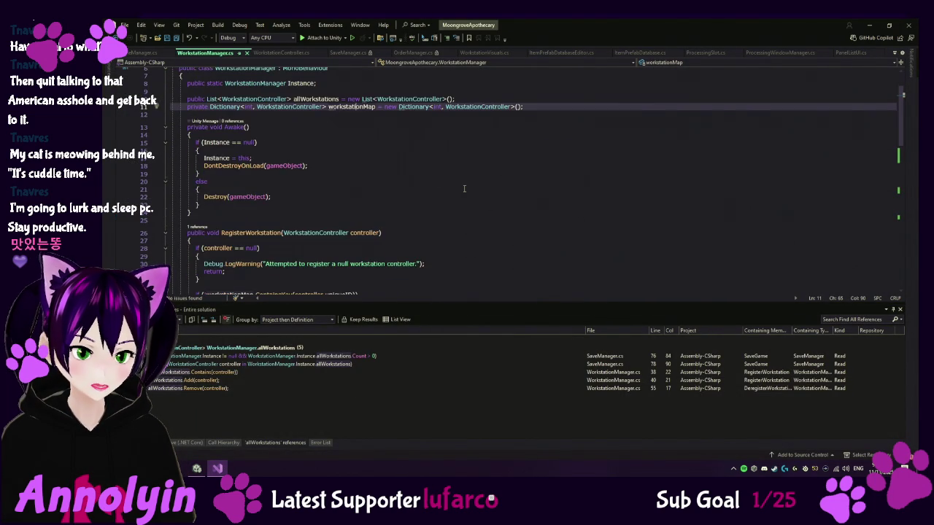
pyautogui.scroll(-2, 464, 189)
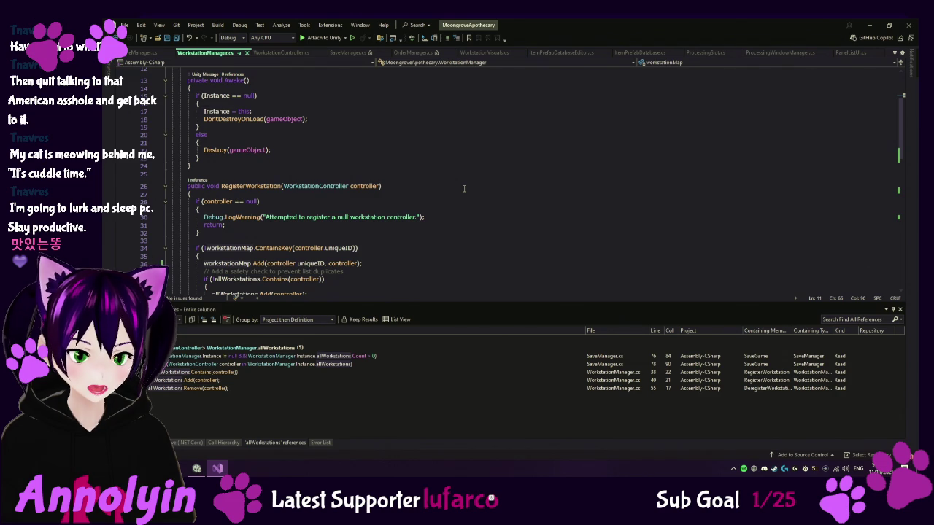
pyautogui.scroll(-1, 464, 189)
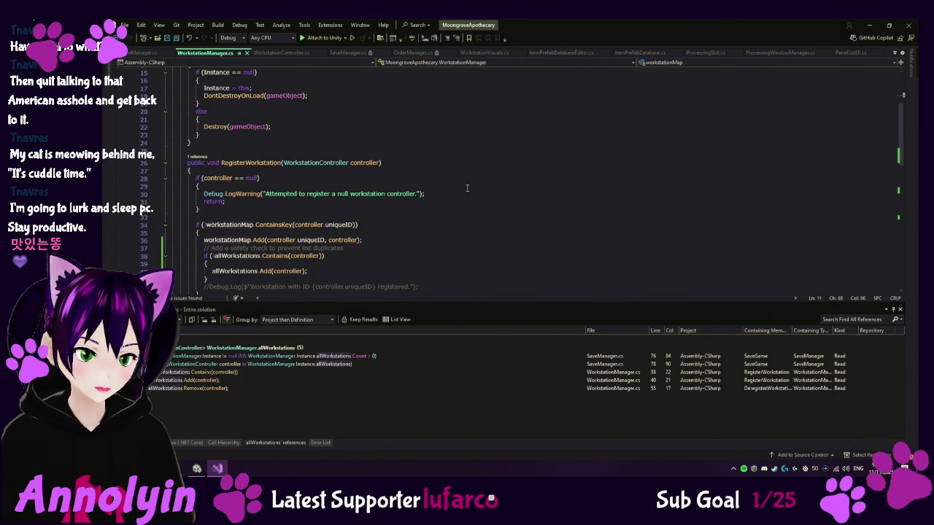
pyautogui.scroll(-3, 466, 188)
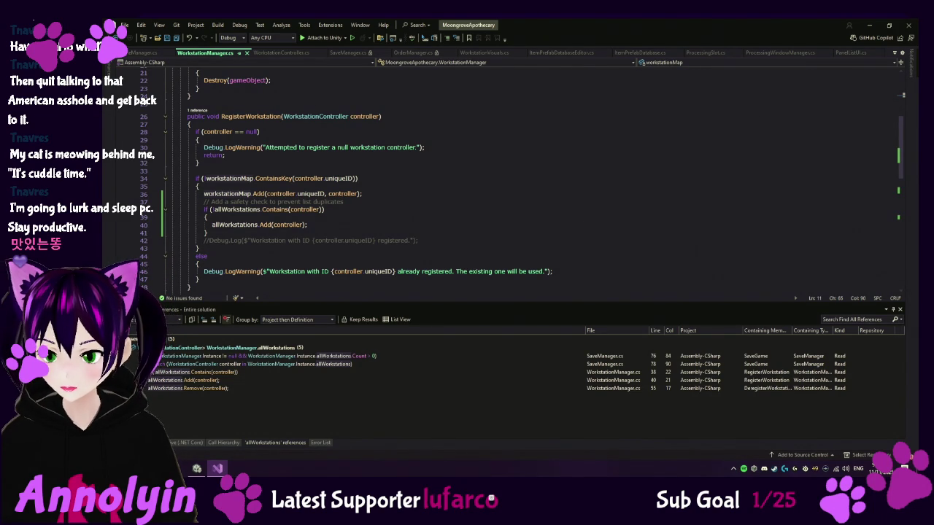
pyautogui.scroll(6, 438, 232)
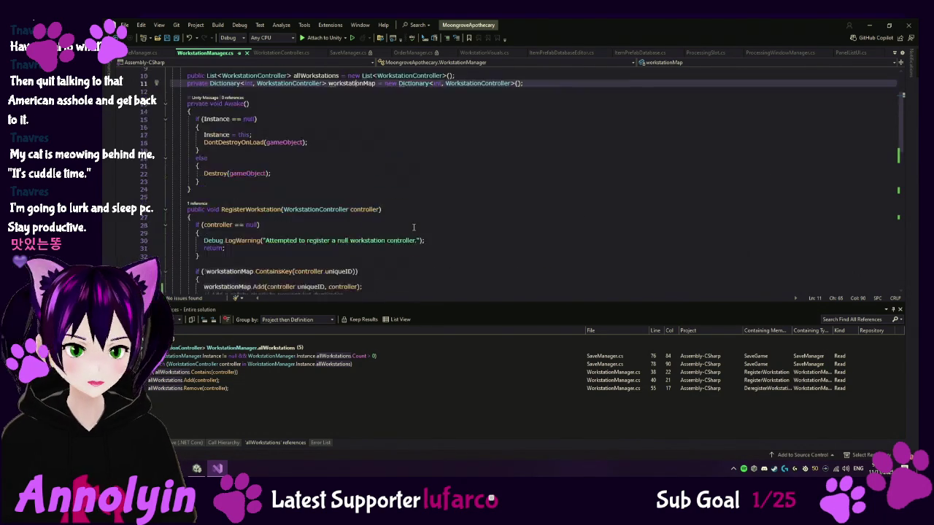
# - Comment out the workstationMap declaration and replace the RegisterWorkstation method with new code
pyautogui.click(187, 130)
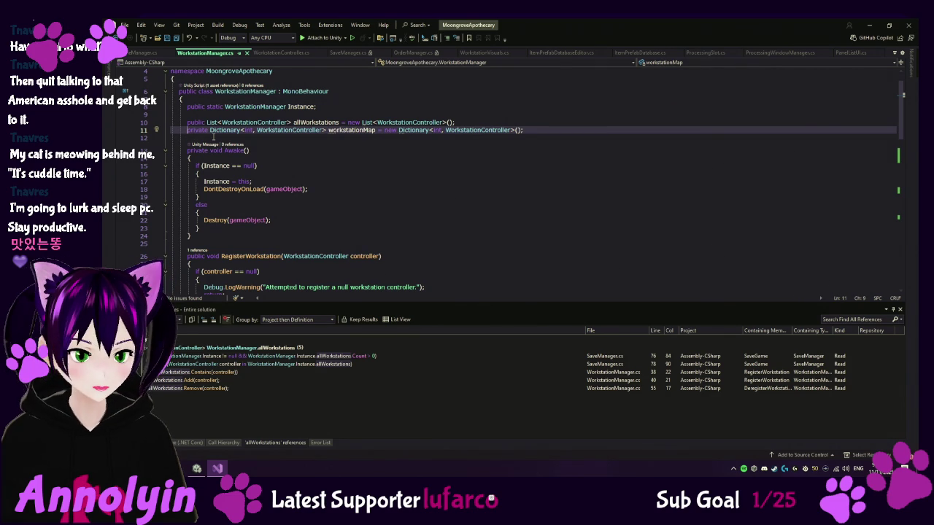
pyautogui.write('//')
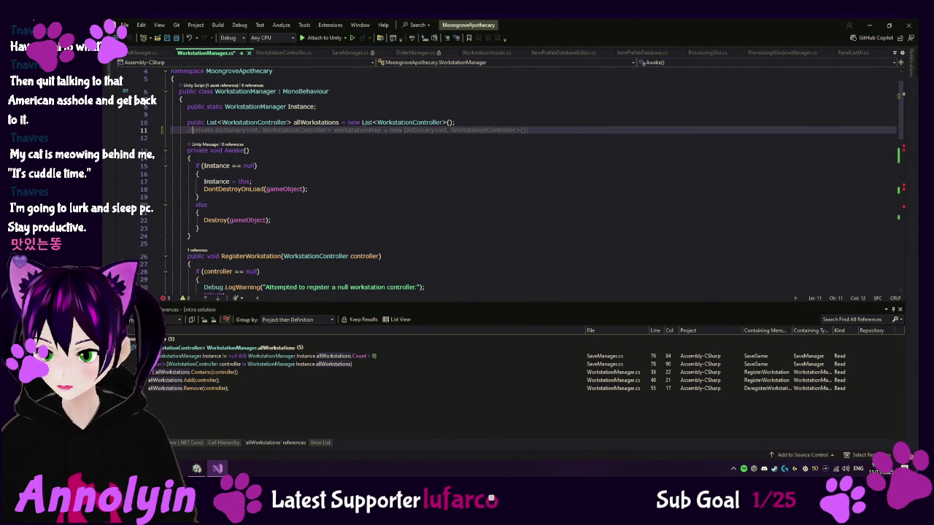
pyautogui.scroll(-6, 370, 184)
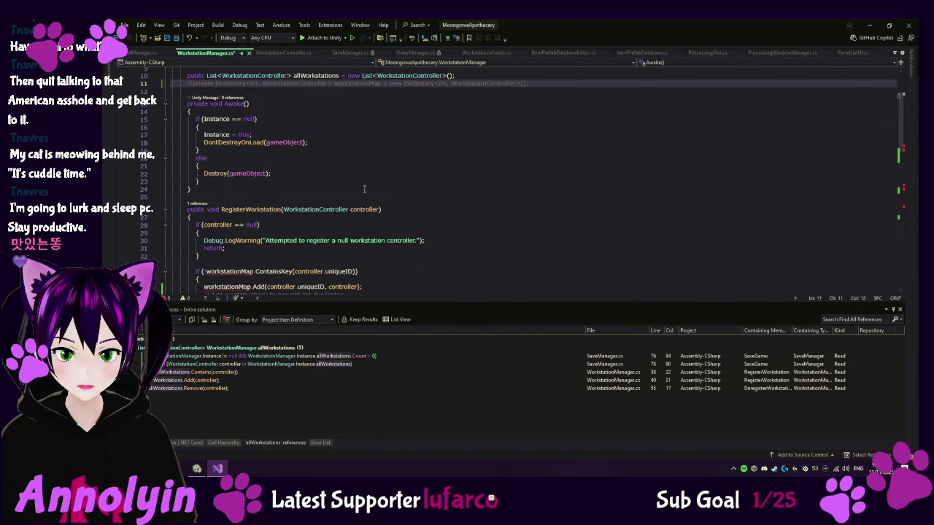
pyautogui.scroll(-1, 197, 252)
pyautogui.click(197, 268)
pyautogui.moveTo(197, 268); pyautogui.dragTo(187, 93)
pyautogui.write('public void RegisterWorkstation(WorkstationController controller) {     if (controller == null)     {         Debug.LogWarning("Attempted to register a null workstation controller.");         return;     }      if (!allWorkstations.Contains(controller))     {         allWorkstations.Add(controller);         //Debug.Log($"Workstation {controller.name} with ID {controller.uniqueID} registered.");     }     else     {         Debug.LogWarning($"Workstation {controller.name} with ID {controller.uniqueID} already registered.");     } }')
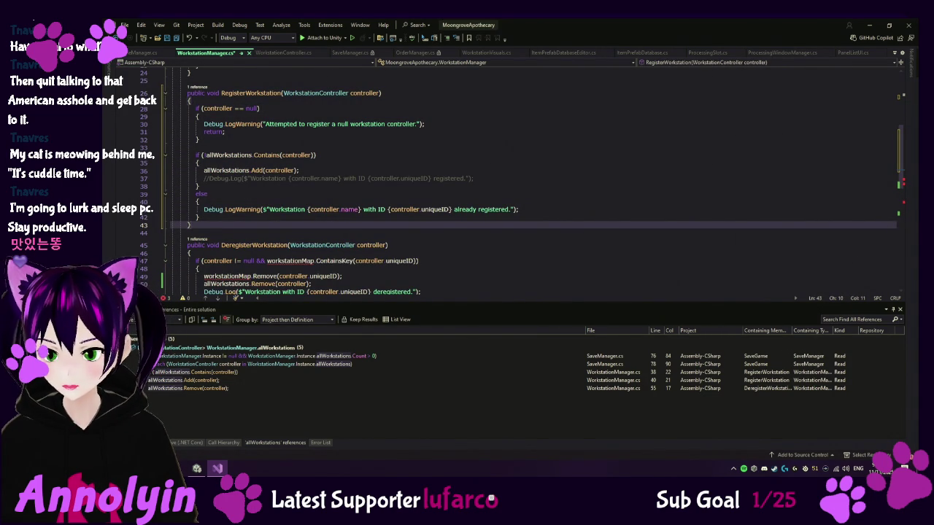
# - Replace DeregisterWorkstation's body with allWorkstations.Contains and allWorkstations.Remove calls
pyautogui.scroll(-2, 376, 243)
pyautogui.click(191, 253)
pyautogui.keyDown('shift'); pyautogui.click(248, 195); pyautogui.keyUp('shift')
pyautogui.write('public void DeregisterWorkstation(WorkstationController controller)     {         if (controller != null && allWorkstations.Contains(controller))         {             allWorkstations.Remove(controller);             Debug.Log($"Workstation {controller.name} with ID {controller.uniqueID} deregistered.");         }     }')
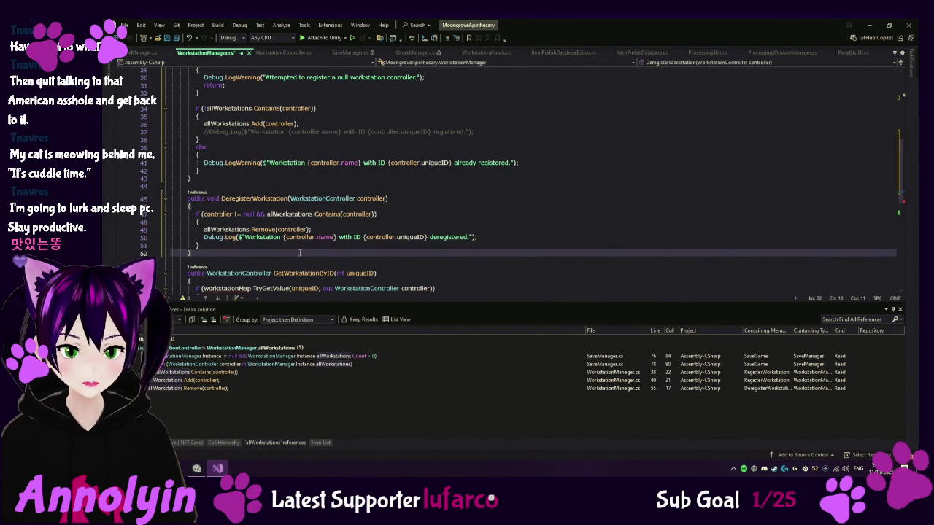
pyautogui.scroll(-2, 299, 252)
pyautogui.click(192, 226)
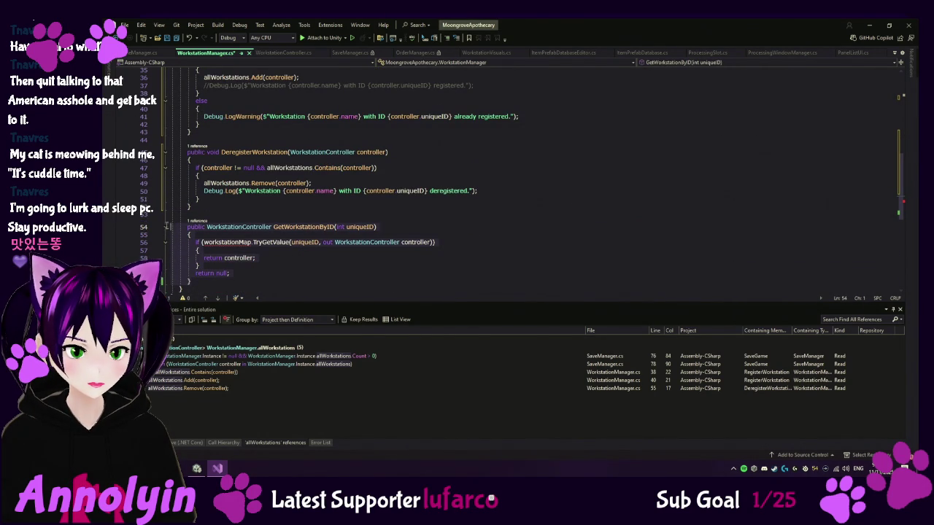
# - Open GetWorkstationByID's single reference at LoadManager.cs line 350, then return to Unity
pyautogui.click(195, 220)
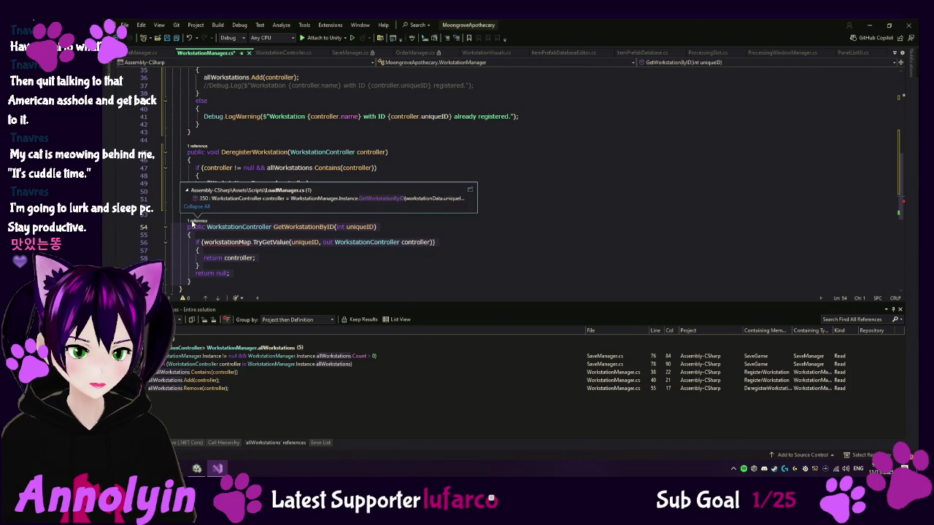
pyautogui.moveTo(304, 203)
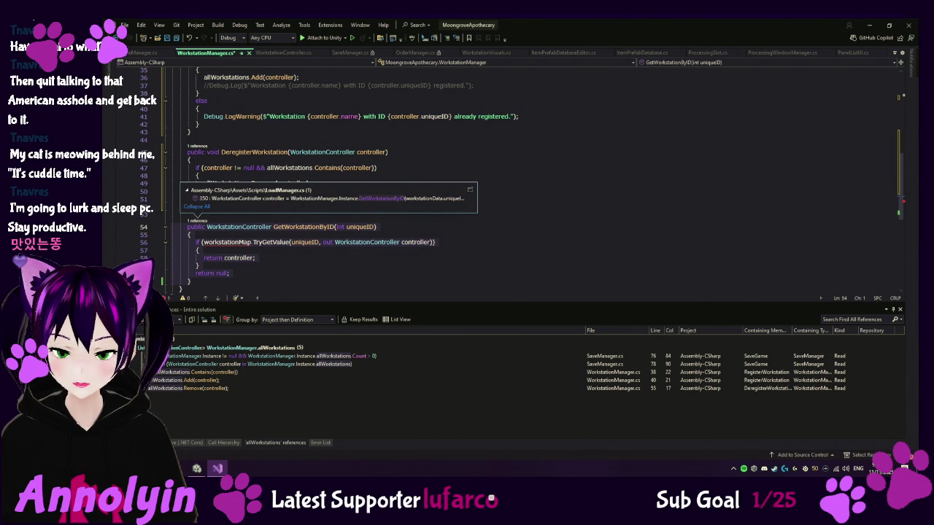
pyautogui.press('Escape')
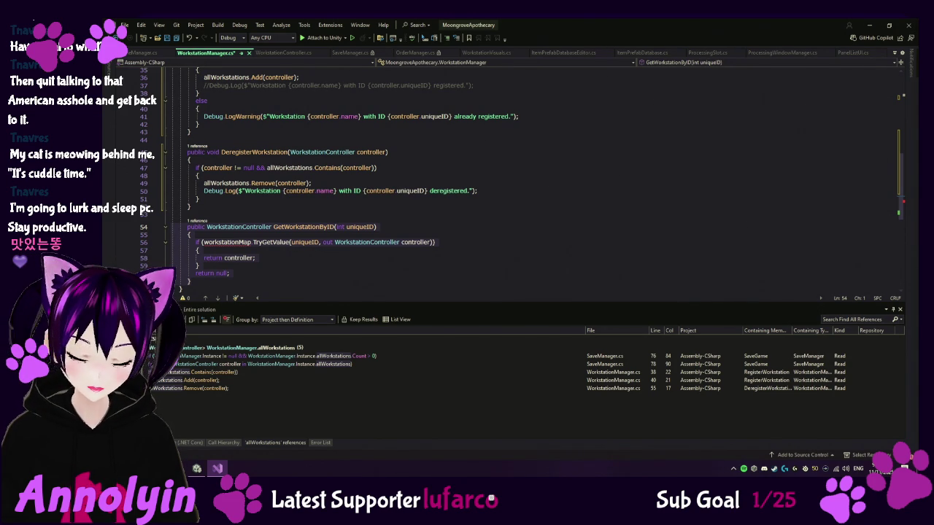
pyautogui.click(200, 222)
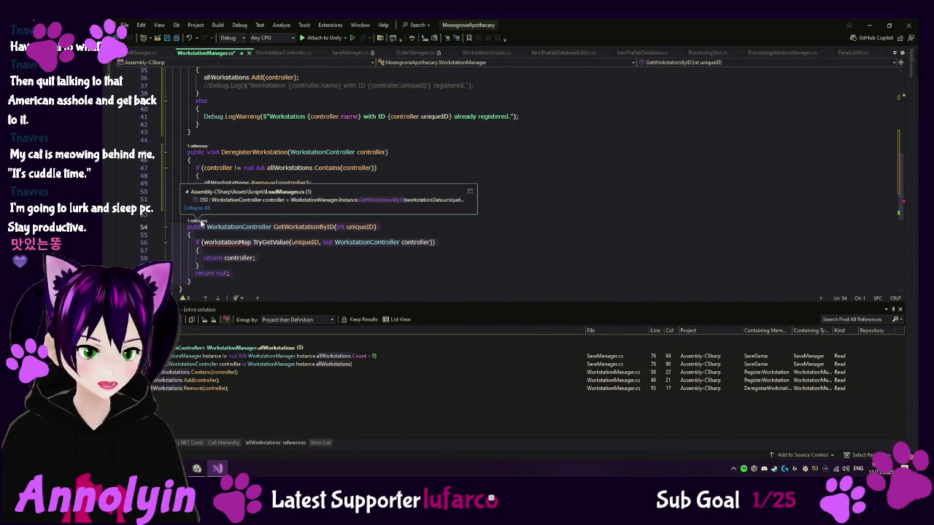
pyautogui.doubleClick(260, 197)
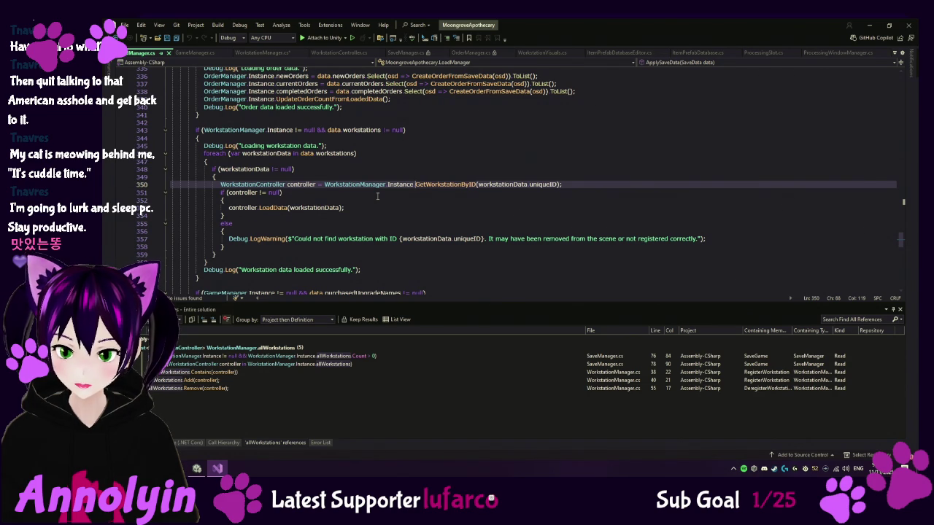
pyautogui.click(197, 467)
pyautogui.scroll(3, 261, 386)
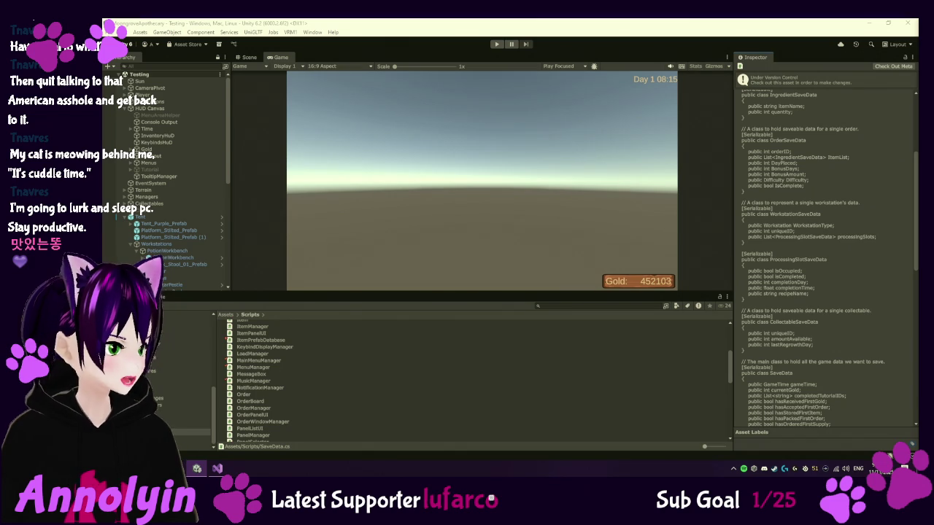
pyautogui.click(217, 468)
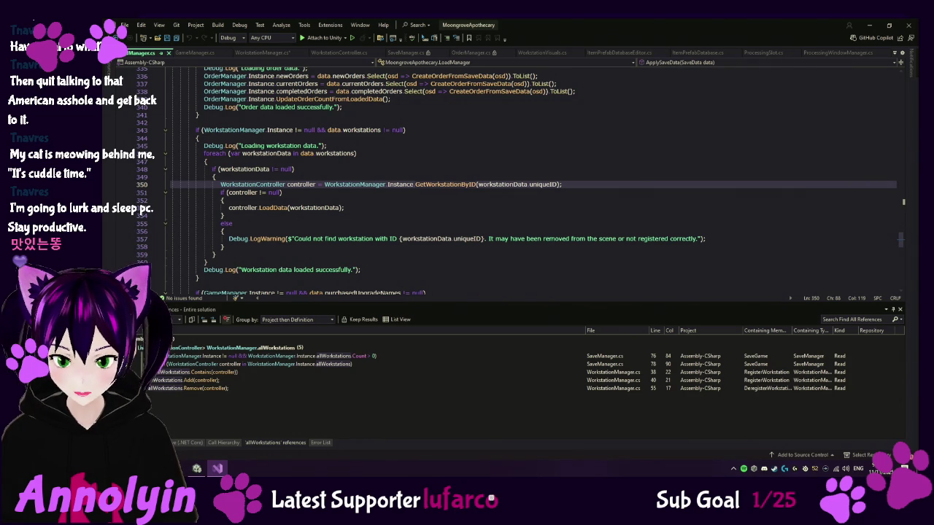
pyautogui.click(197, 468)
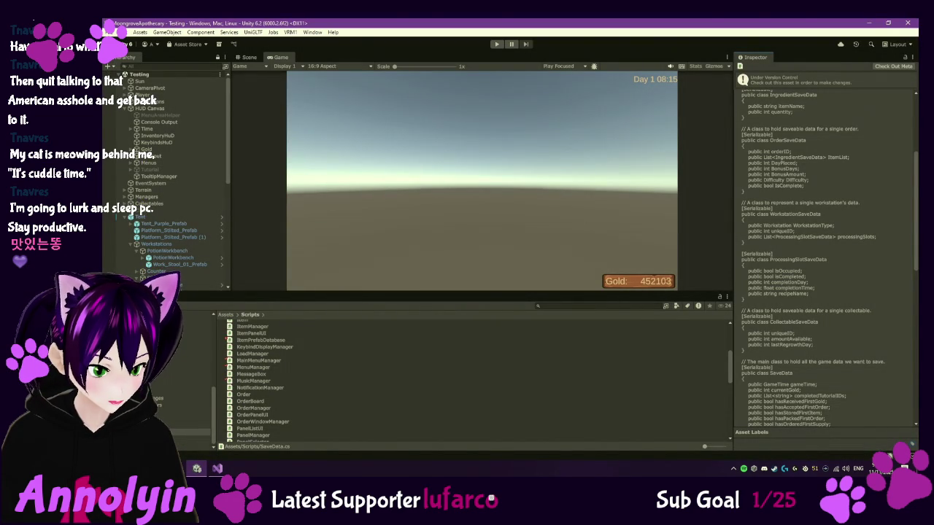
pyautogui.click(182, 412)
# - Inspect the Cauldron1–3, DryingRack1, InfusionRack1–2, MortarAndPestle and PotionBench upgrade assets
pyautogui.click(254, 324)
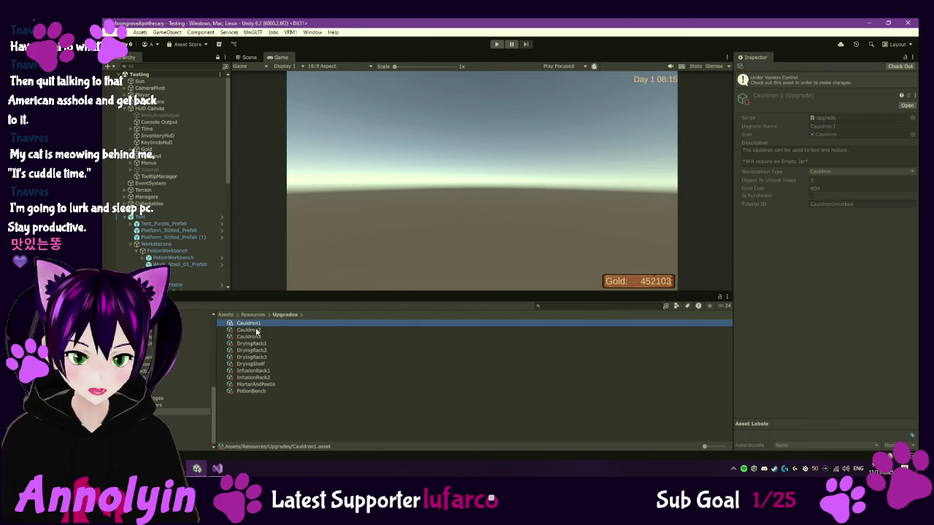
pyautogui.click(257, 331)
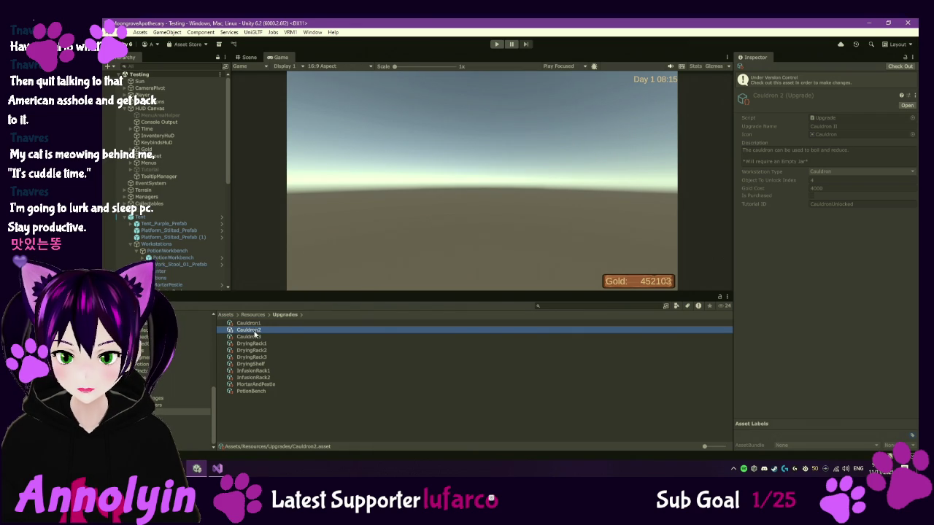
pyautogui.click(252, 338)
pyautogui.click(251, 344)
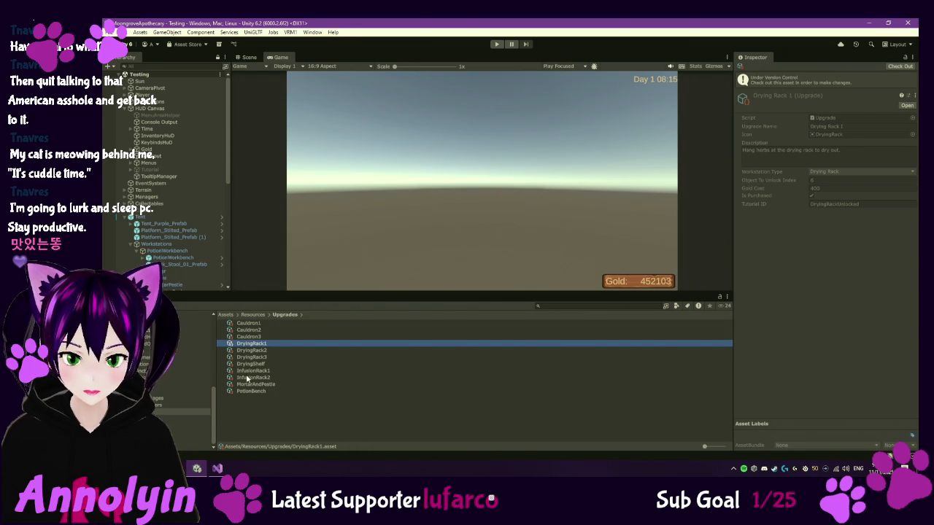
pyautogui.click(248, 372)
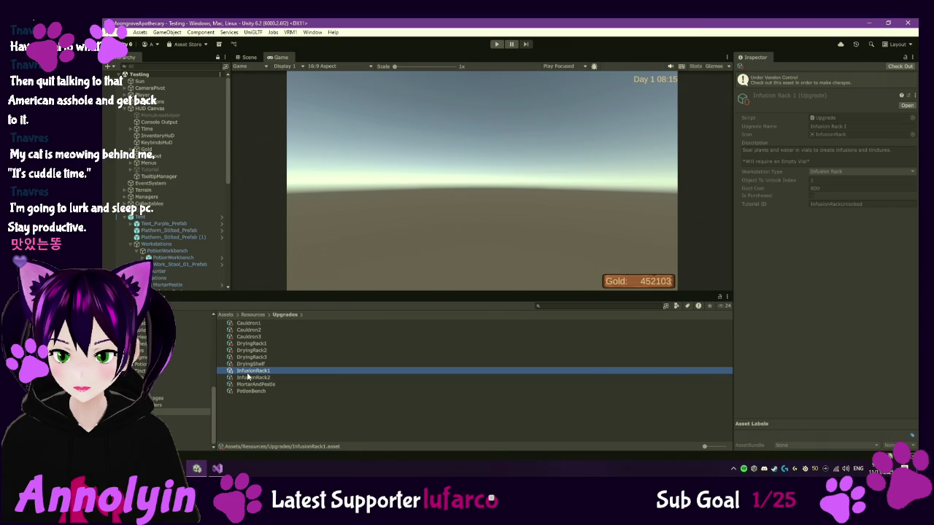
pyautogui.click(249, 377)
pyautogui.click(250, 384)
pyautogui.click(250, 391)
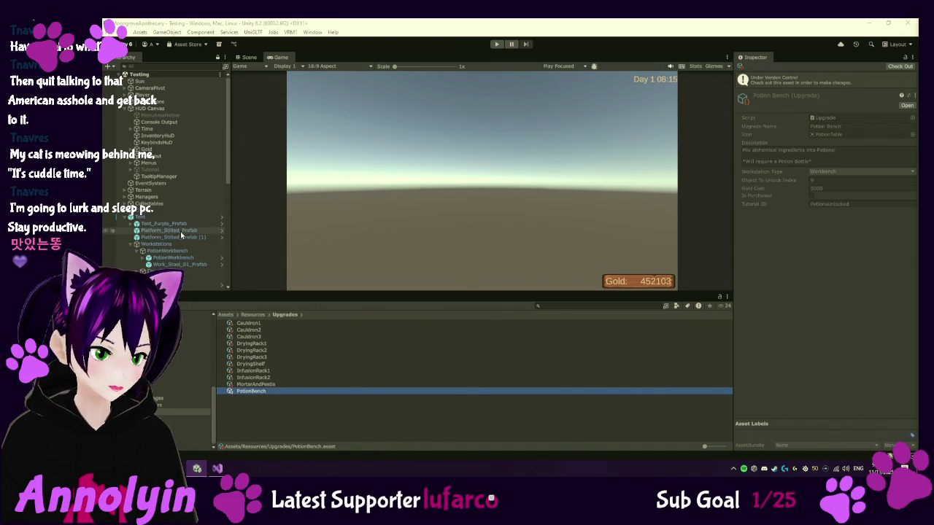
# - Inspect the PotionWorkbench, MortarPestle and InfusionRack scene objects, then switch back to Visual Studio
pyautogui.click(179, 258)
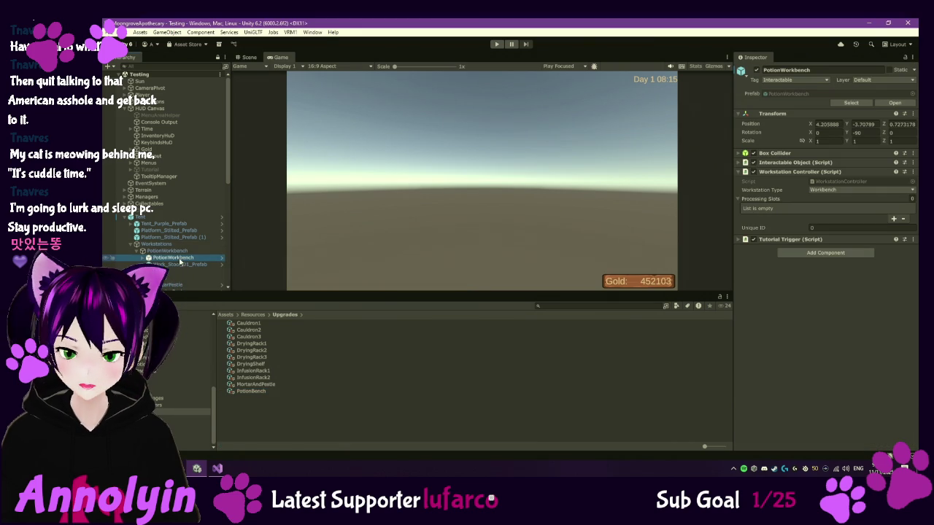
pyautogui.scroll(-3, 179, 259)
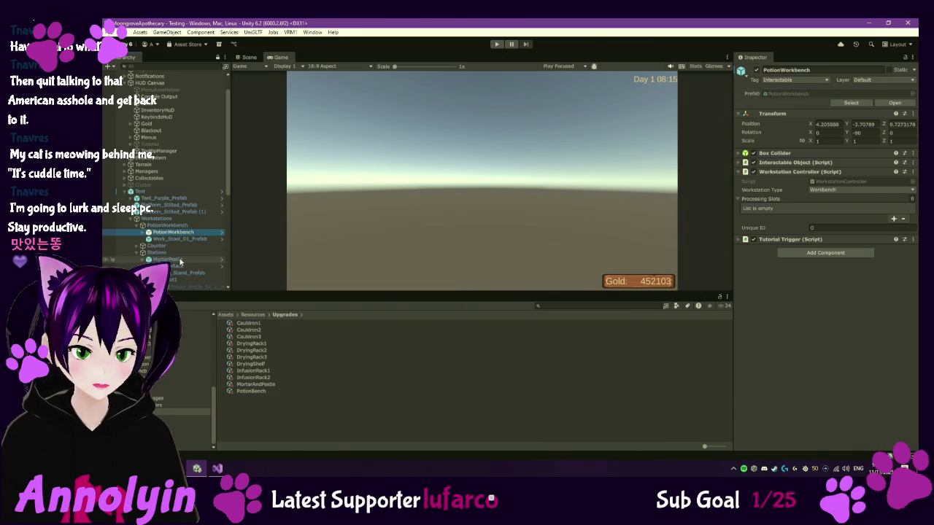
pyautogui.click(177, 234)
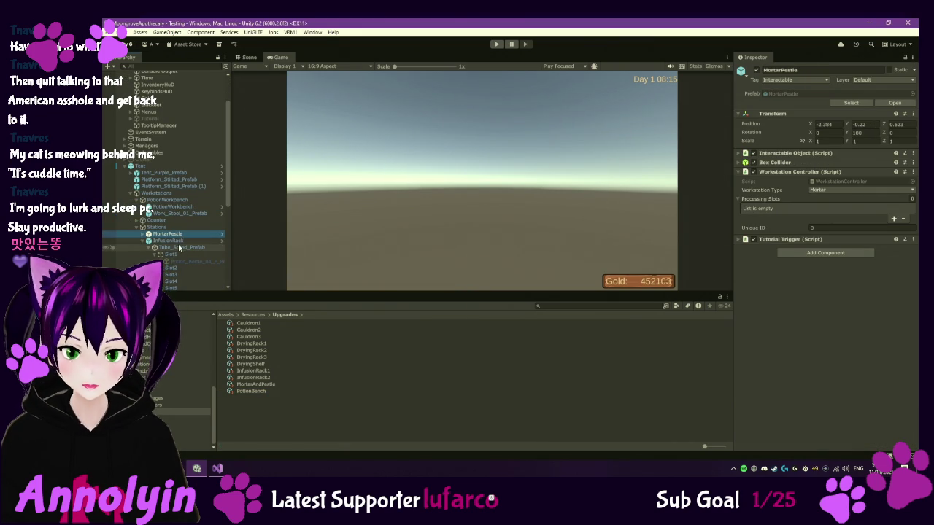
pyautogui.click(168, 241)
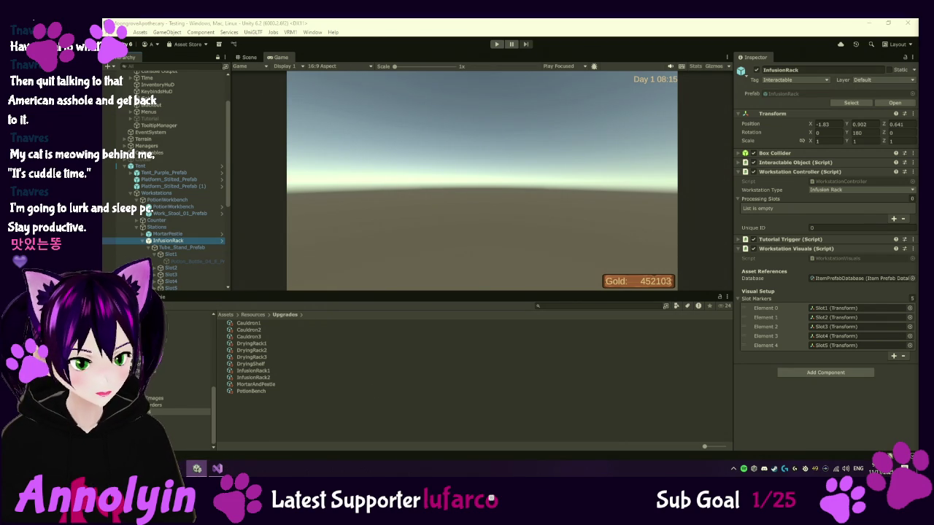
pyautogui.click(218, 469)
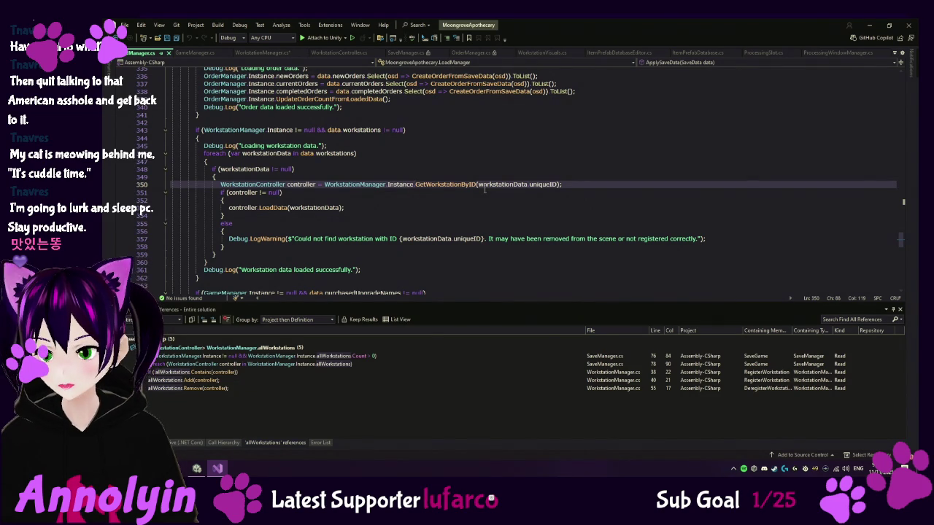
# - Jump to GetWorkstationByID's definition with F12 and read through WorkstationManager.cs
pyautogui.press('F12')
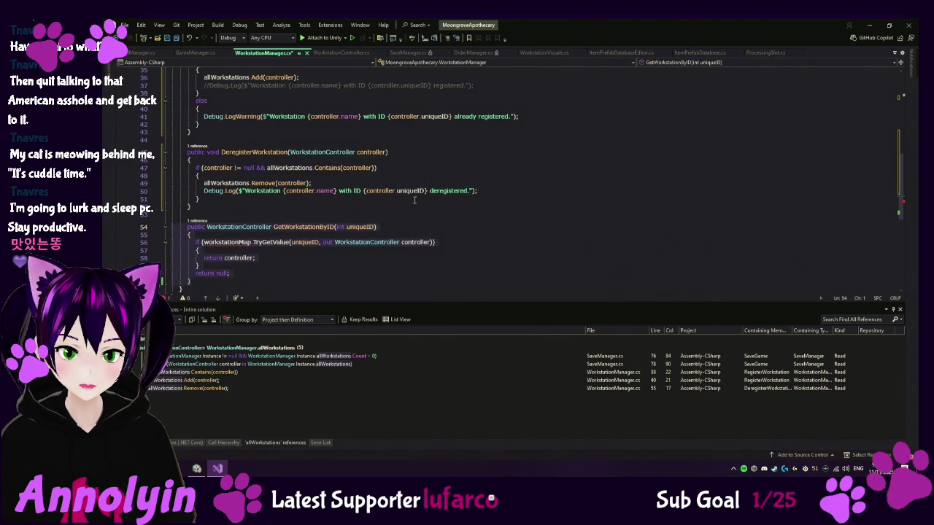
pyautogui.scroll(10, 414, 200)
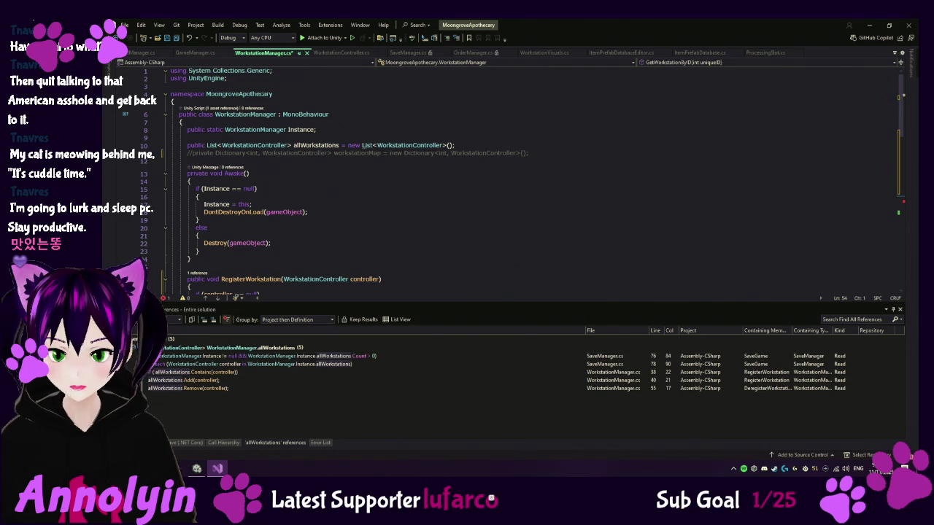
pyautogui.scroll(-12, 590, 218)
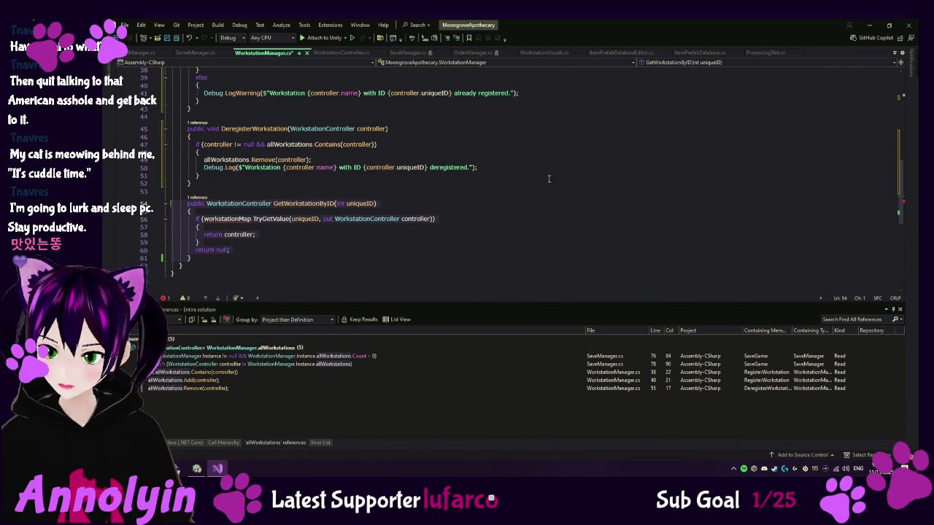
pyautogui.scroll(12, 322, 186)
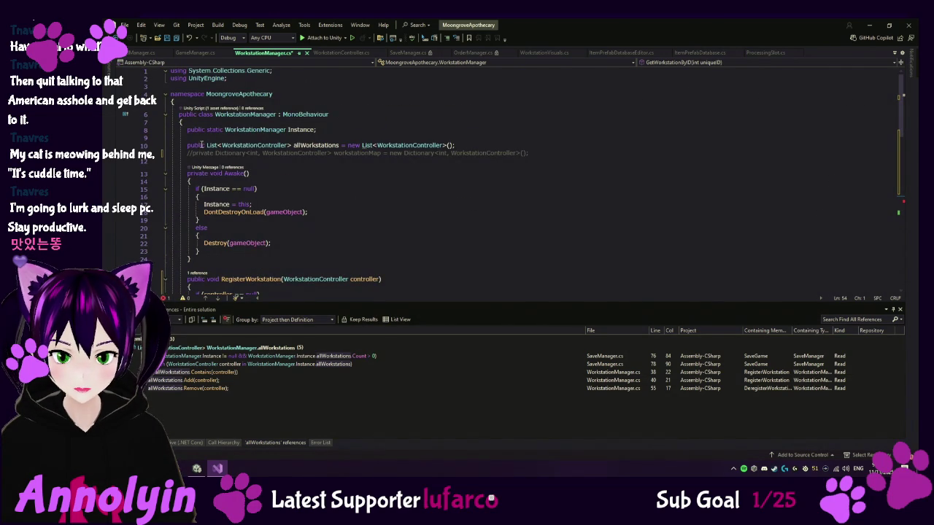
# - Uncomment the workstationMap declaration and add a nextUniqueID counter field starting at 1
pyautogui.click(188, 153)
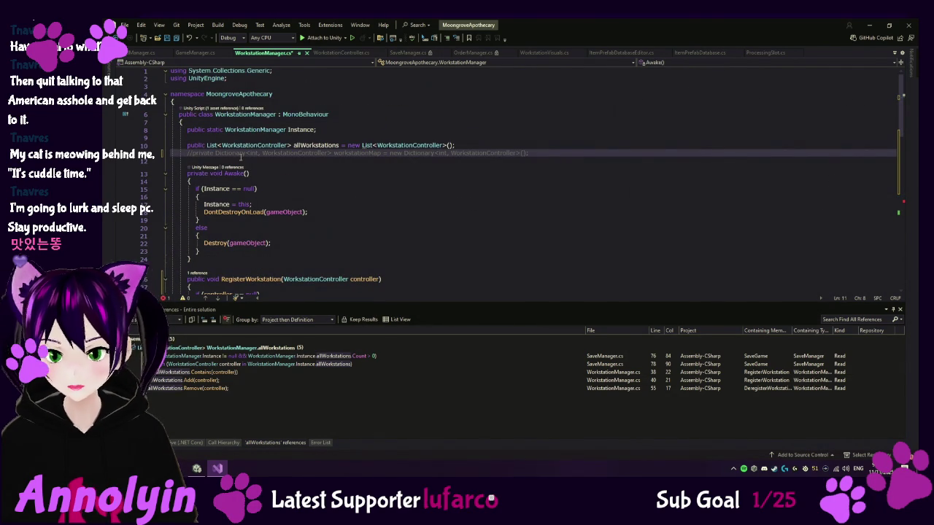
pyautogui.hotkey('ctrl', 'k')
pyautogui.hotkey('ctrl', 'u')
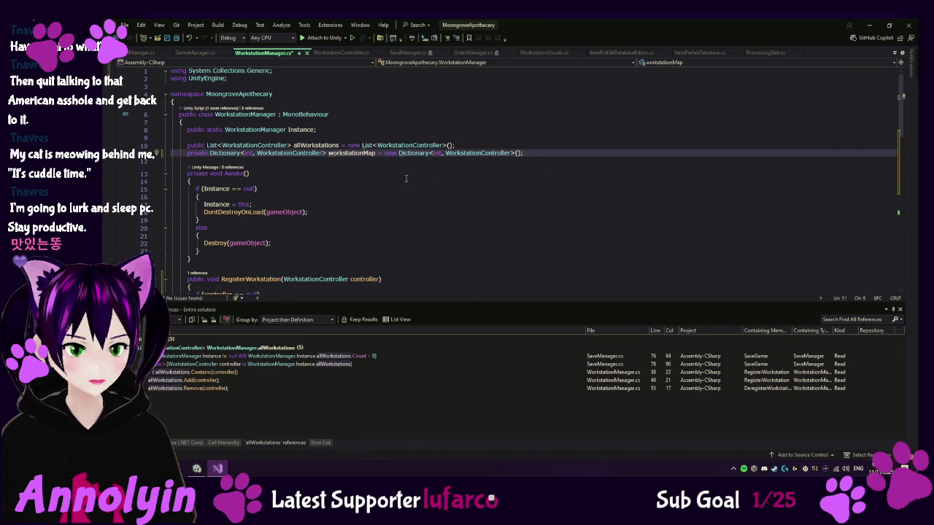
pyautogui.click(538, 152)
pyautogui.press('Return')
pyautogui.press('Return')
pyautogui.press('Tab')
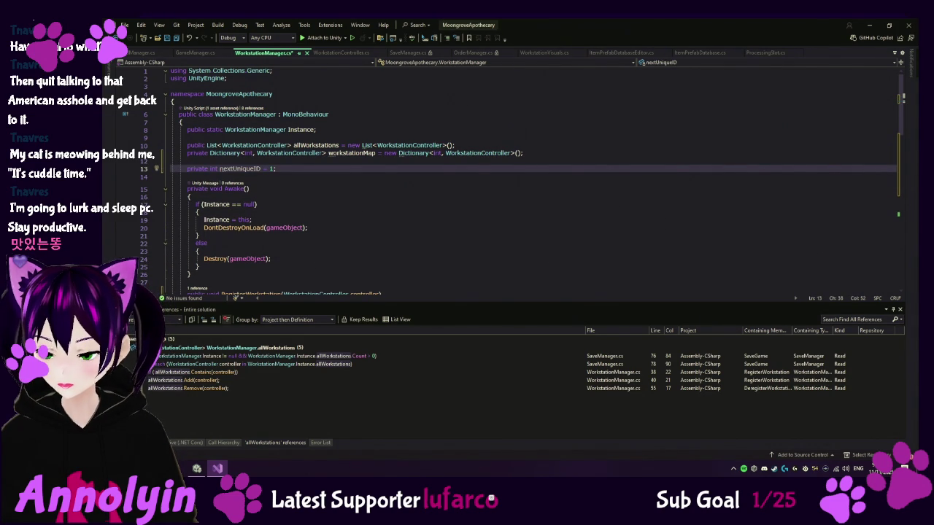
# - Insert a DeregisterWorkstation that also removes the controller from workstationMap, and save
pyautogui.scroll(-6, 246, 245)
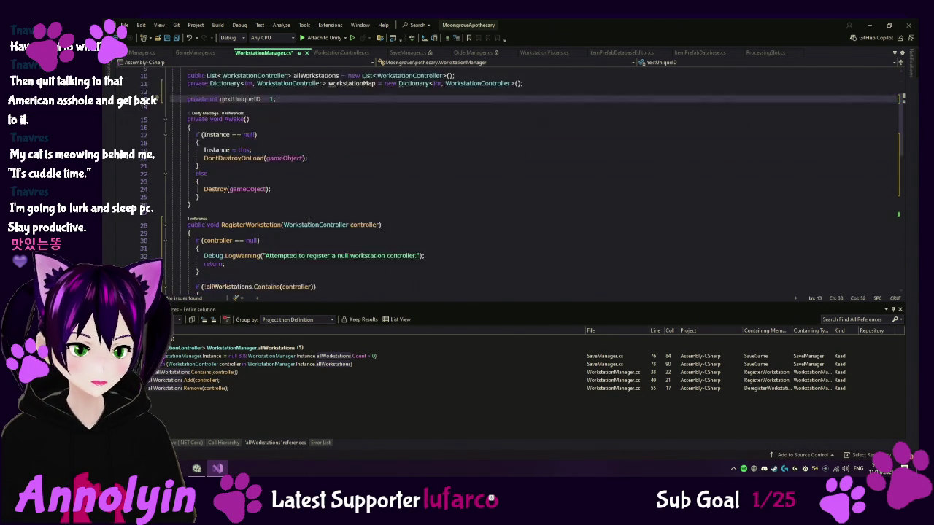
pyautogui.scroll(-1, 246, 246)
pyautogui.click(189, 132)
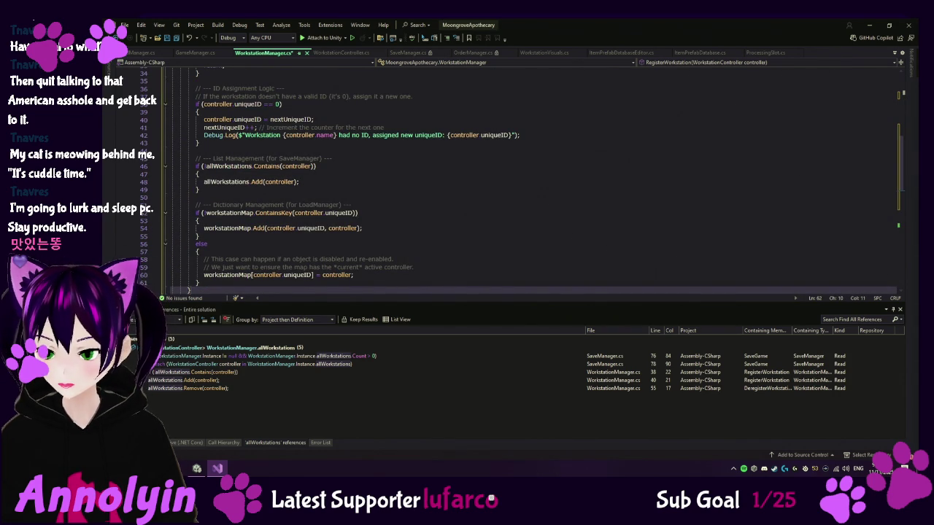
pyautogui.scroll(-6, 193, 227)
pyautogui.click(188, 171)
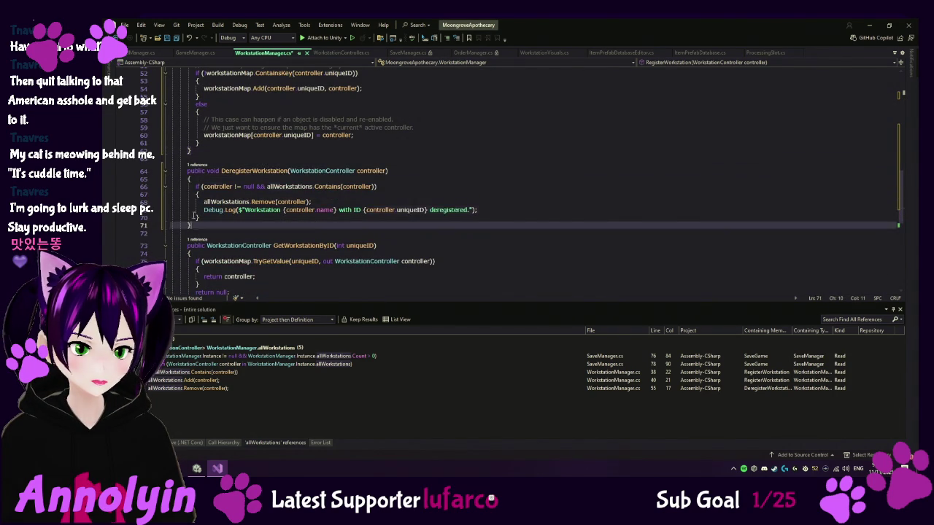
pyautogui.hotkey('ctrl', 'v')
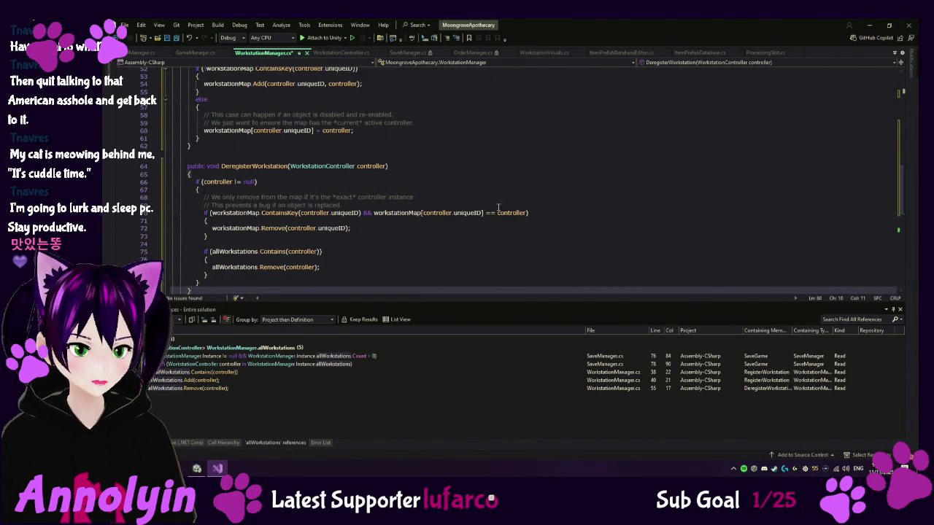
pyautogui.scroll(-3, 479, 166)
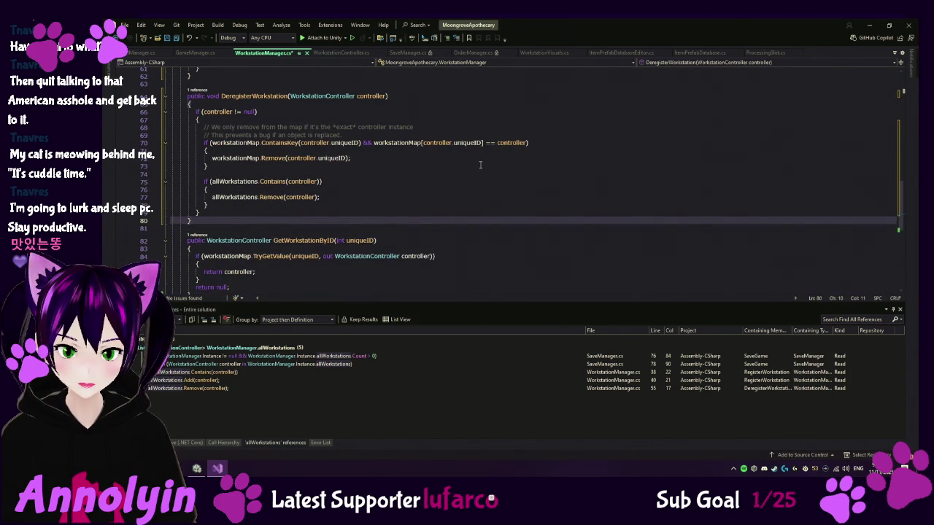
pyautogui.scroll(-2, 480, 164)
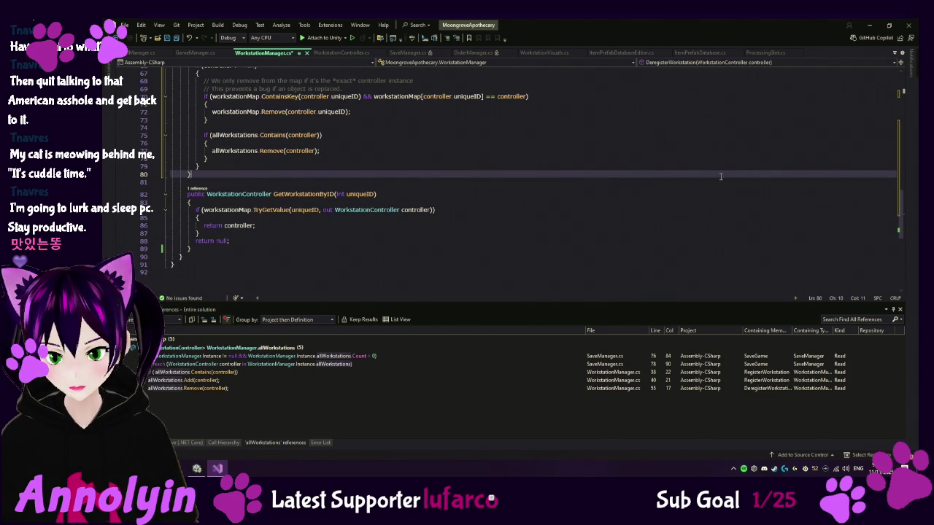
pyautogui.hotkey('ctrl', 's')
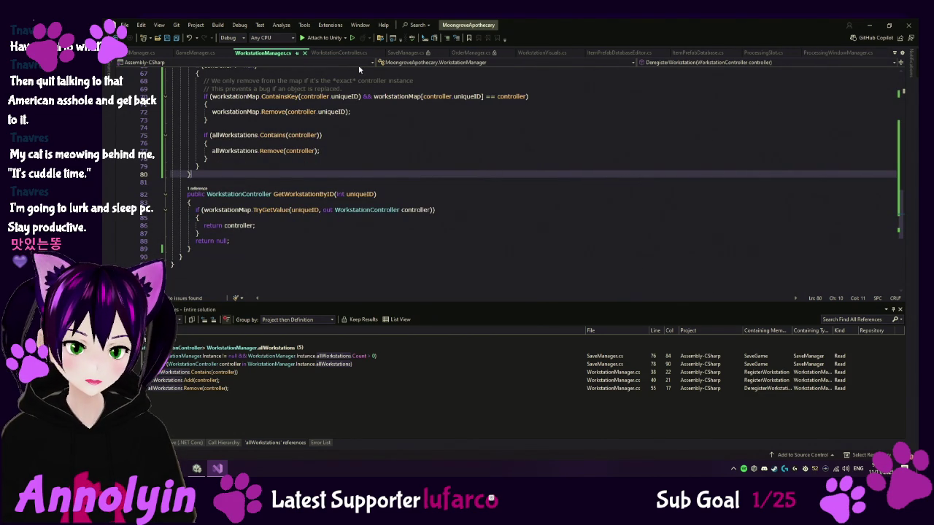
# - Close all open scripts and the references results, minimize Visual Studio, and run the game
pyautogui.click(130, 53)
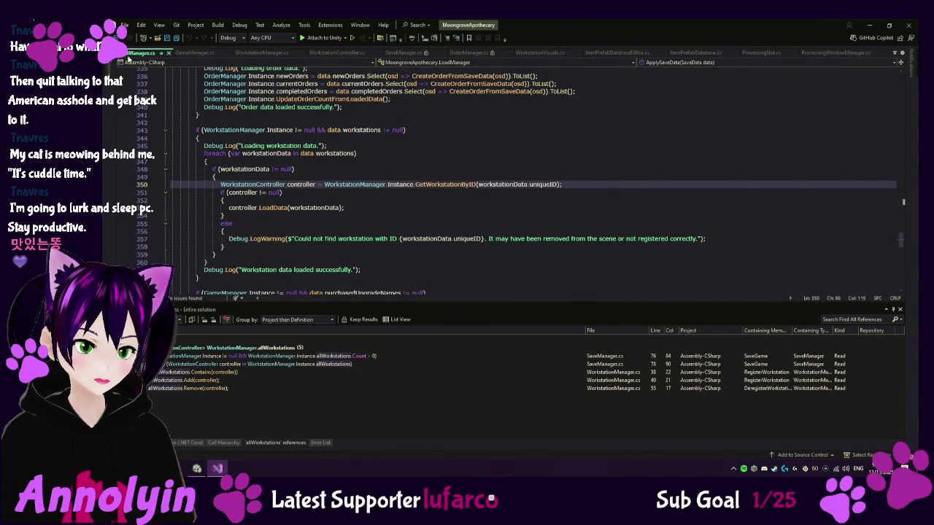
pyautogui.hotkey('ctrl', 'F4')
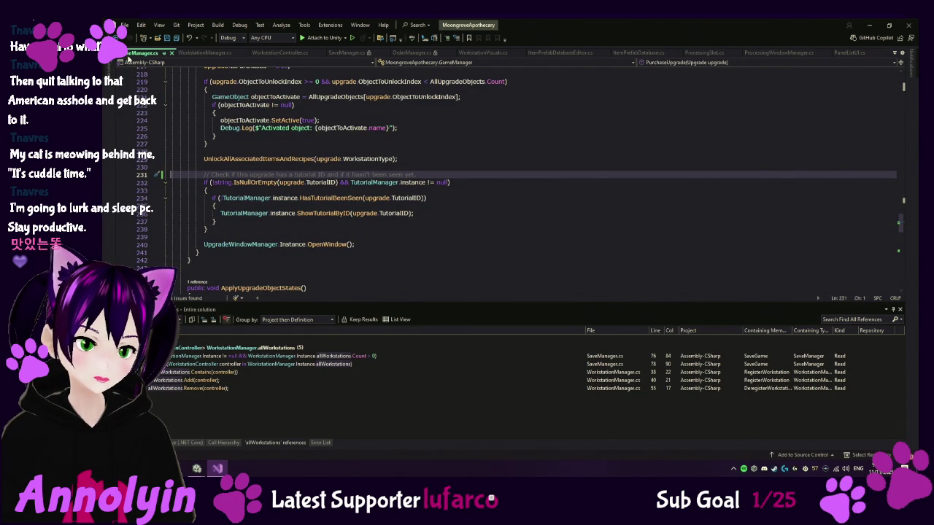
pyautogui.hotkey('ctrl', 'F4')
pyautogui.hotkey('ctrl', 'F4')
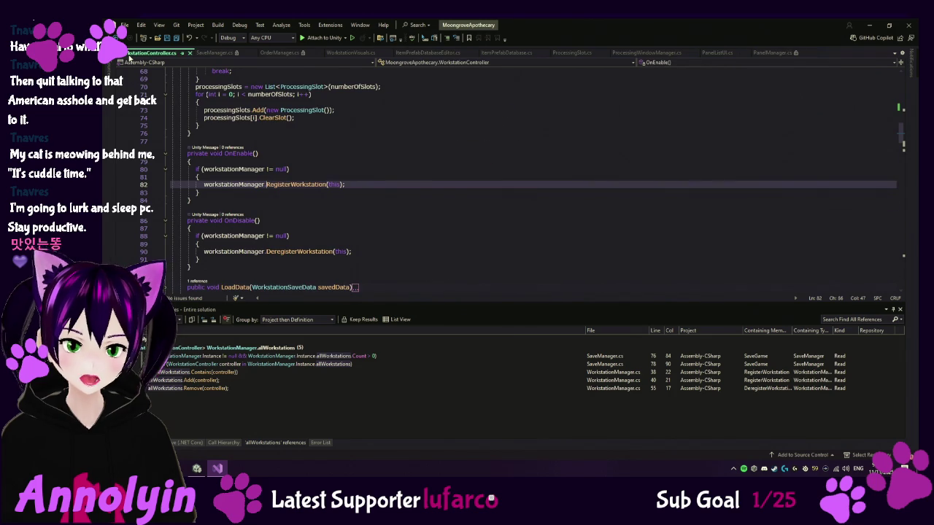
pyautogui.hotkey('ctrl', 'F4')
pyautogui.hotkey('ctrl', 'F4')
pyautogui.hotkey('ctrl', 'F4')
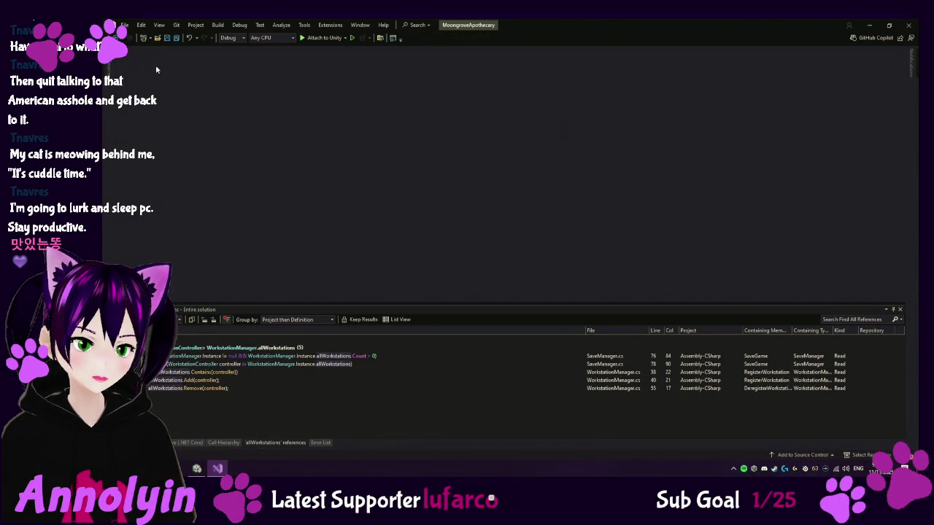
pyautogui.middleClick(286, 443)
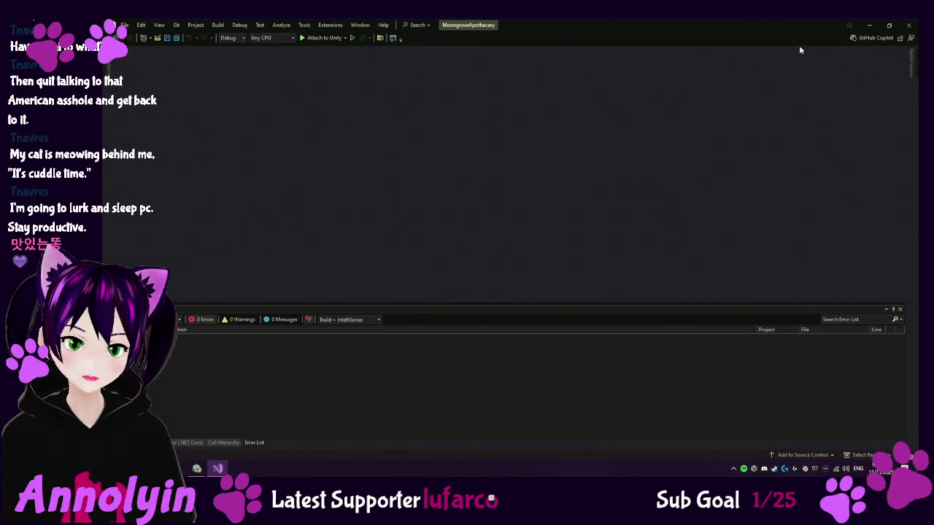
pyautogui.click(869, 25)
pyautogui.click(497, 44)
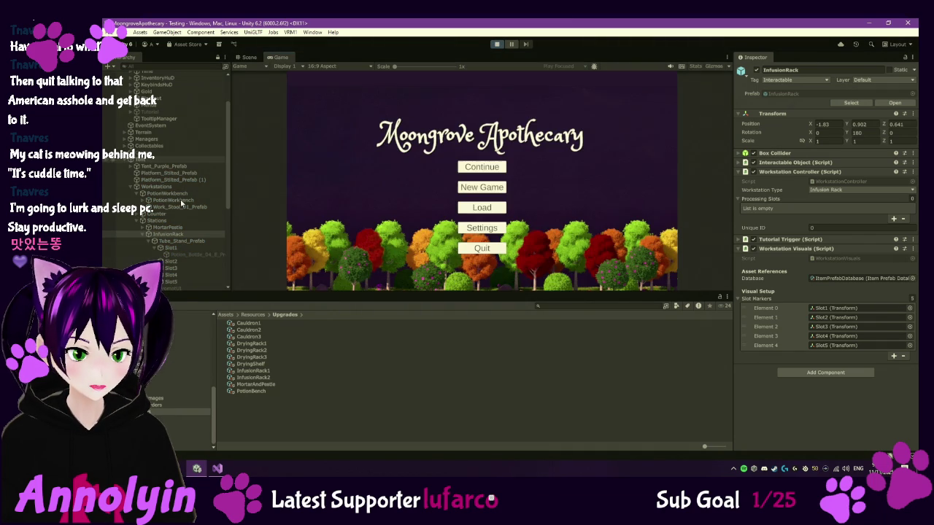
# - With the game running, inspect the PotionWorkbench, InfusionRack, MortarPestle and InfusionRack (1) workstation settings
pyautogui.click(176, 200)
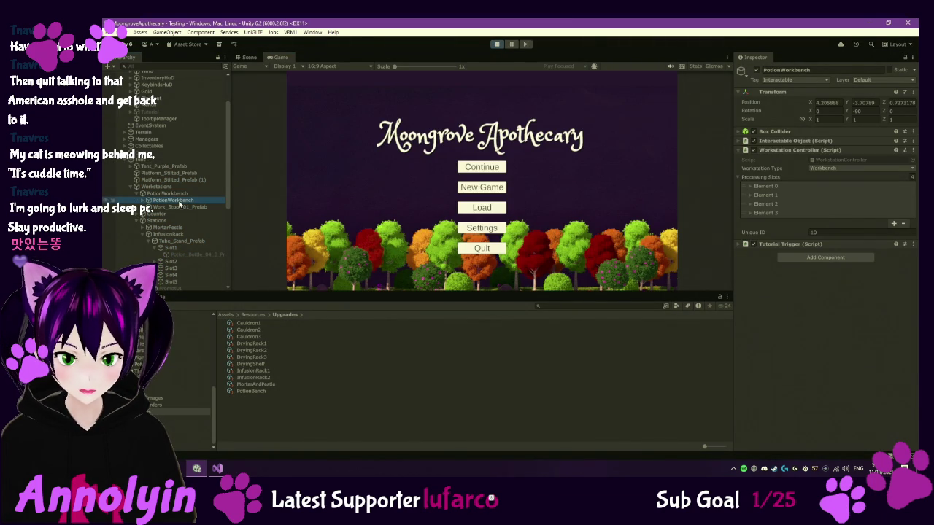
pyautogui.click(180, 235)
pyautogui.press('Up')
pyautogui.scroll(-2, 182, 240)
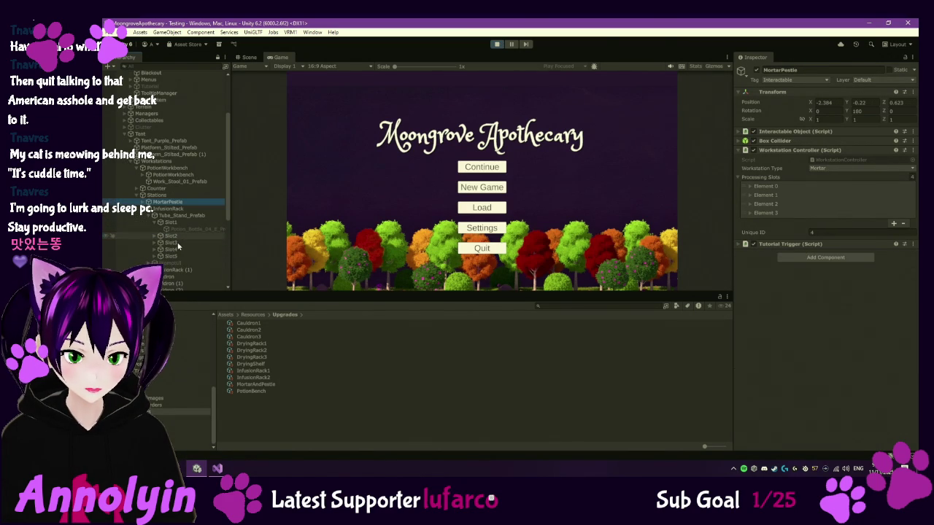
pyautogui.click(180, 269)
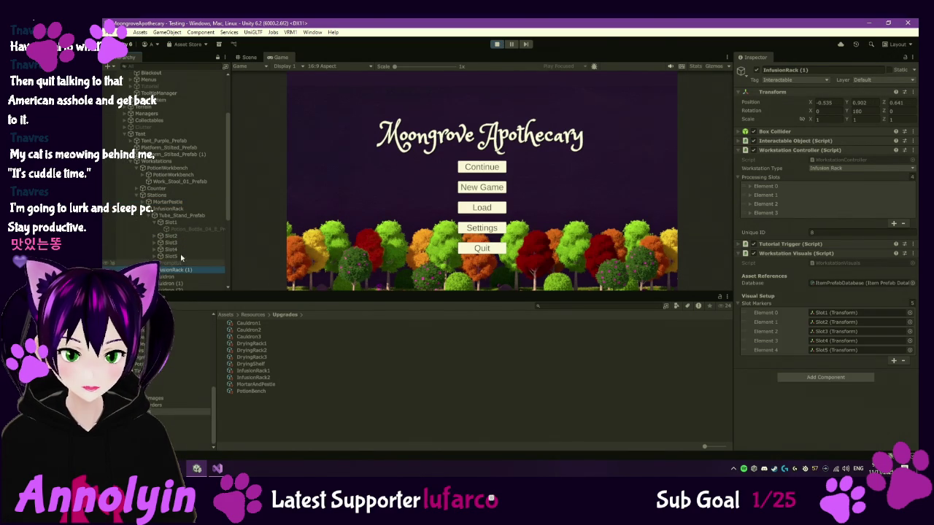
pyautogui.scroll(4, 175, 182)
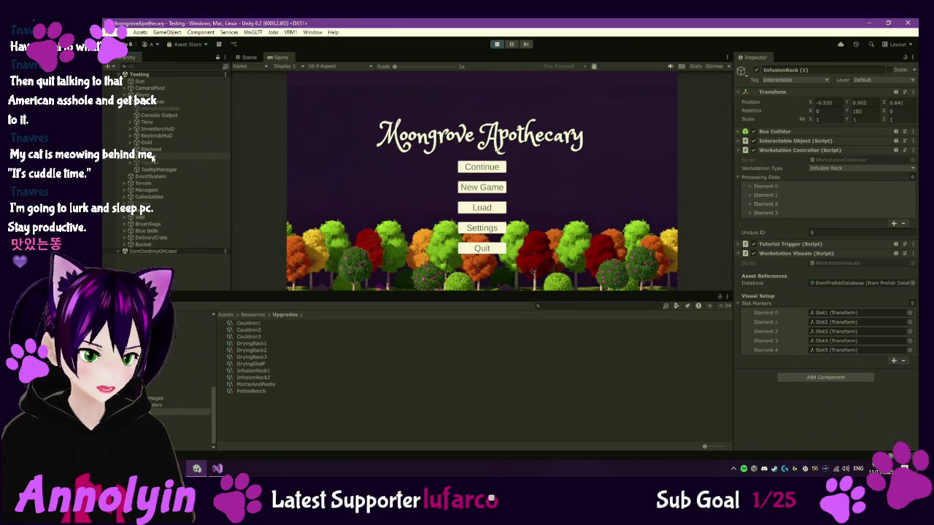
# - Check WorkstationManager's All Workstations list under Managers, then start a new game from the main menu
pyautogui.click(125, 189)
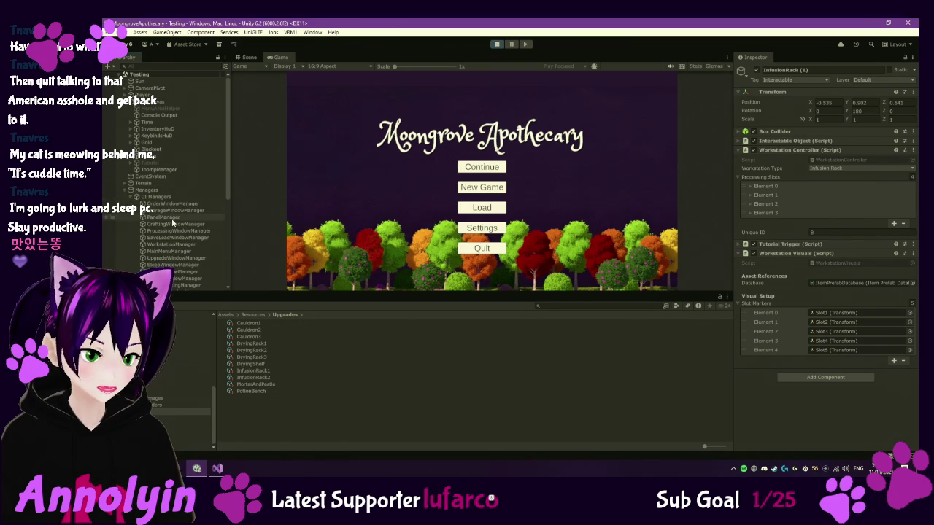
pyautogui.click(183, 245)
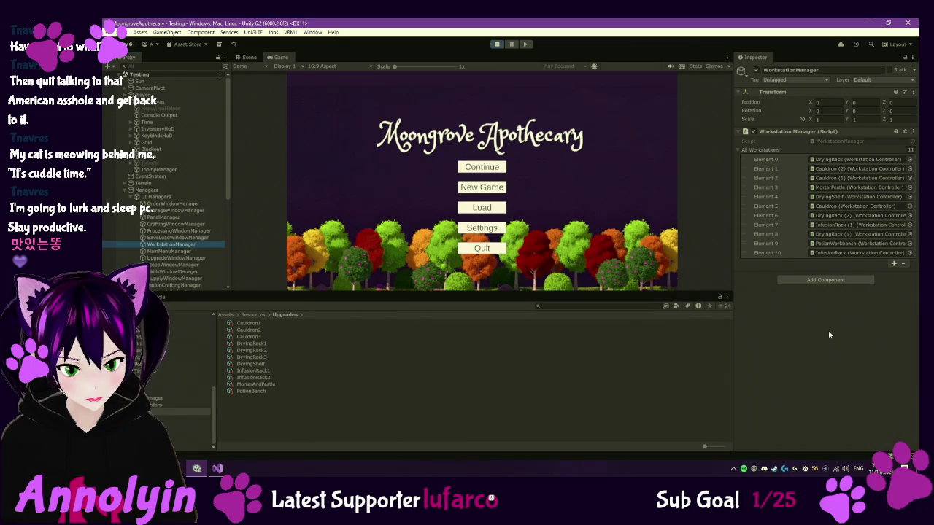
pyautogui.click(499, 186)
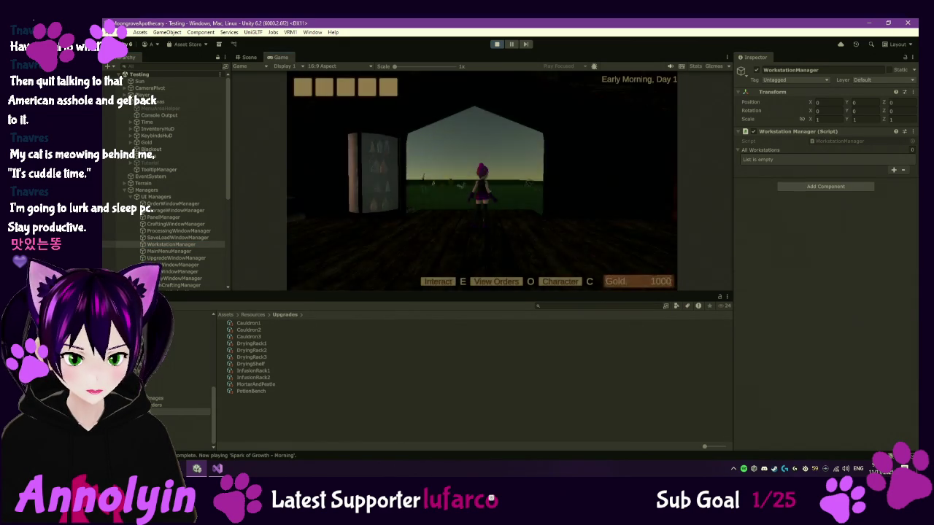
# - Dismiss the tutorial, then buy the Drying Rack and Cauldron I at the counter
pyautogui.click(541, 111)
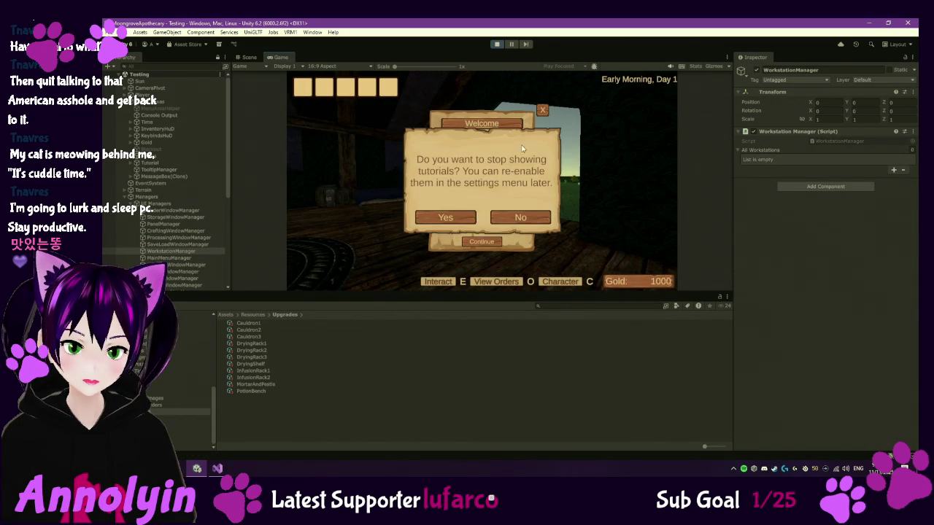
pyautogui.click(445, 218)
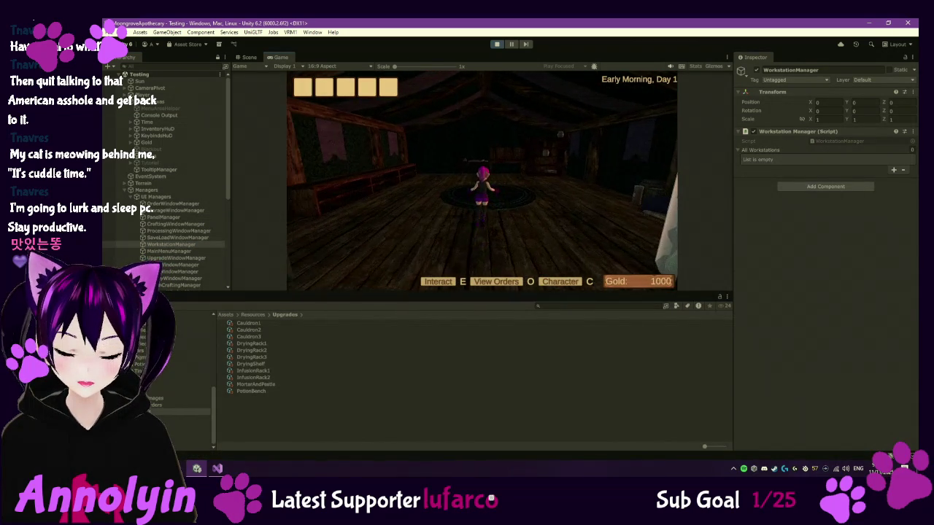
pyautogui.press('w')
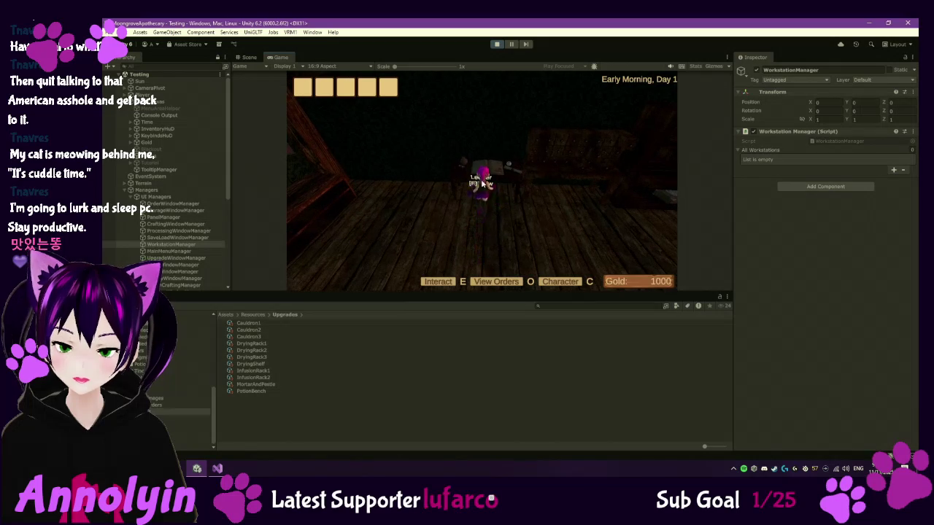
pyautogui.press('e')
pyautogui.click(532, 221)
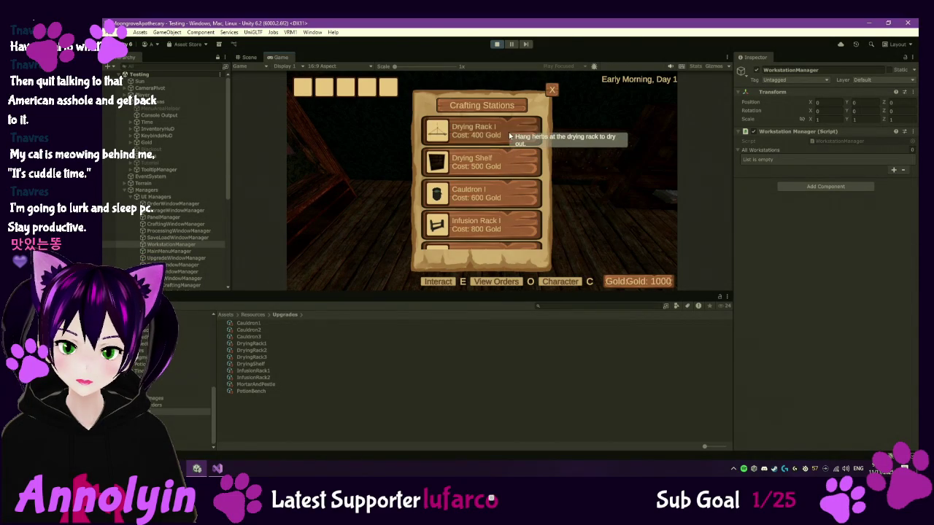
pyautogui.click(493, 261)
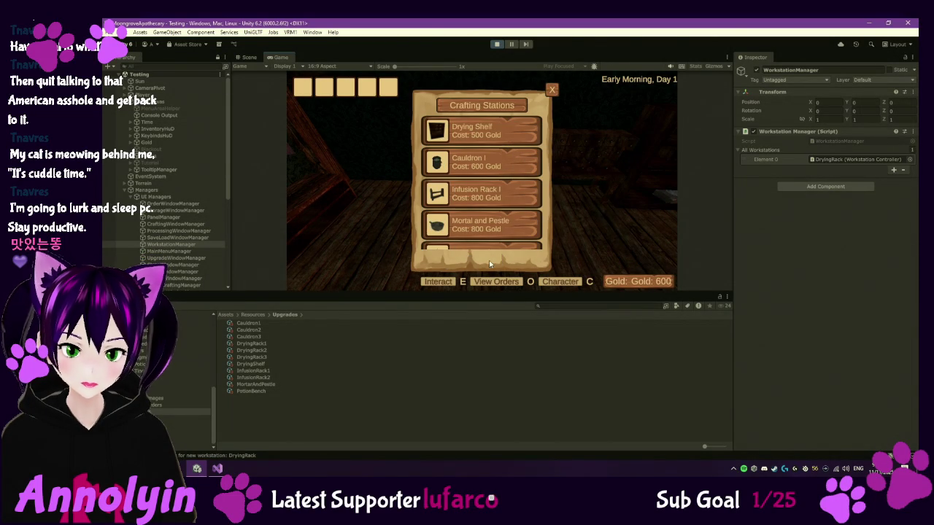
pyautogui.click(511, 164)
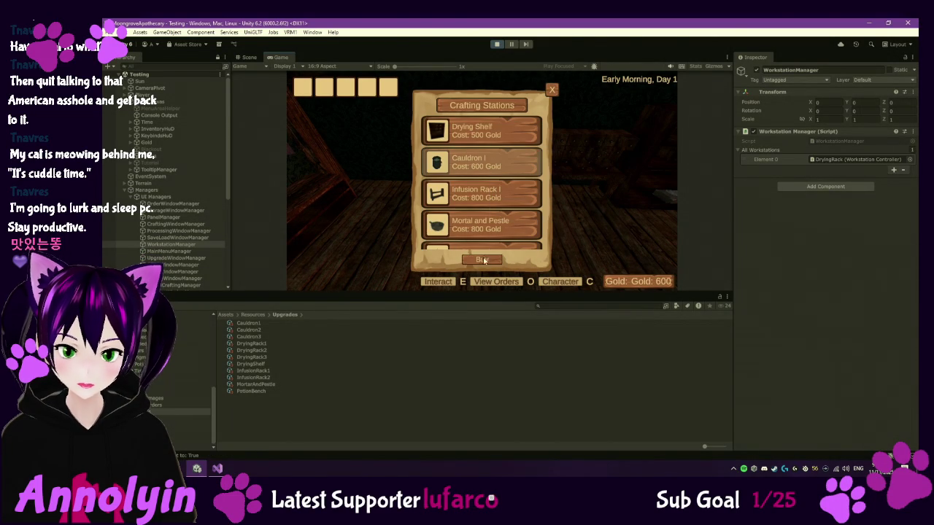
pyautogui.click(482, 260)
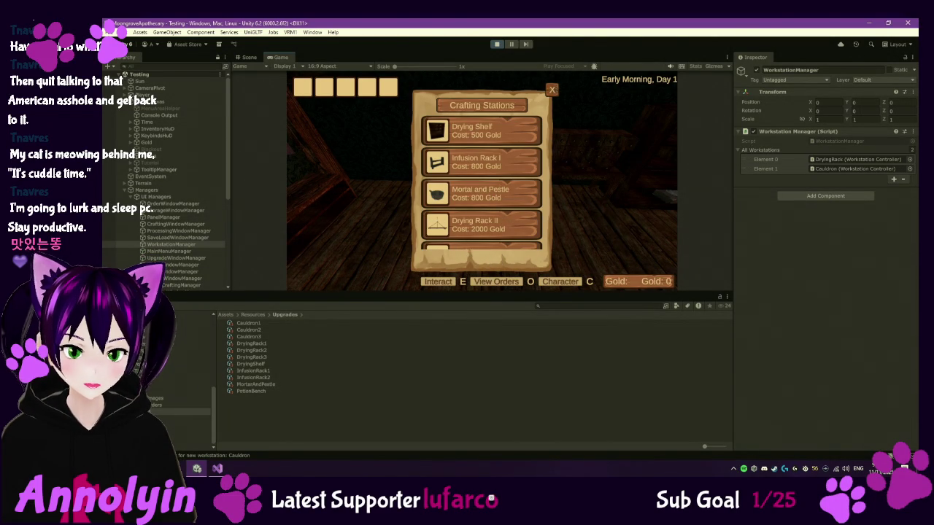
pyautogui.press('Escape')
# - At a workstation, preview the Dried Brush Sage recipe ingredients, then close the processing window
pyautogui.press('w')
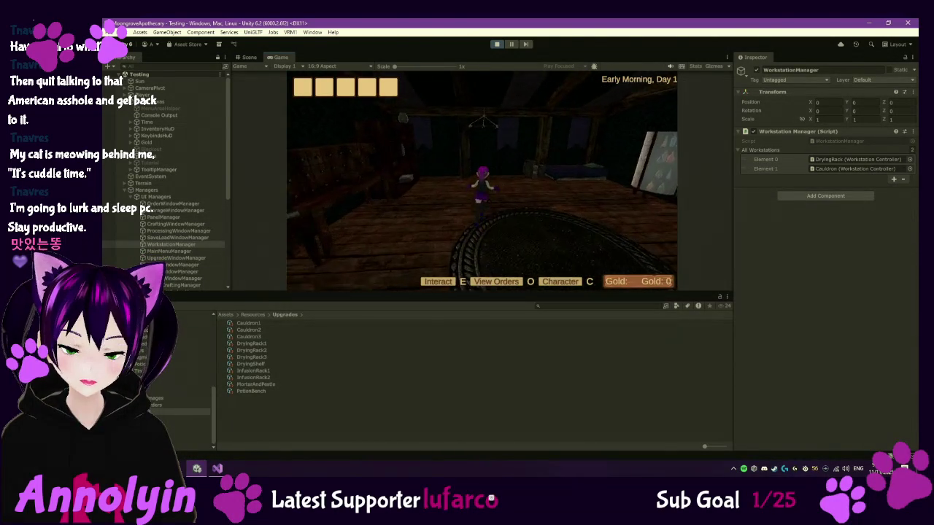
pyautogui.press('e')
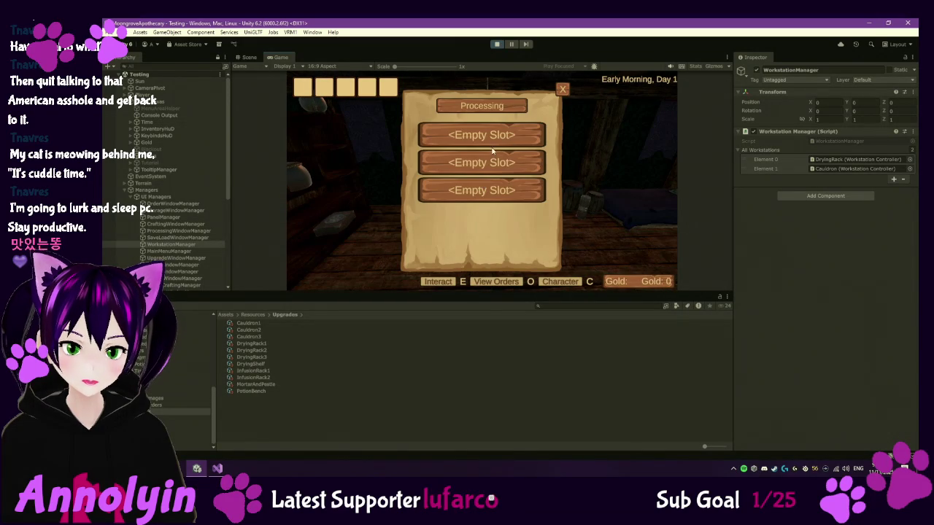
pyautogui.click(493, 145)
pyautogui.click(500, 128)
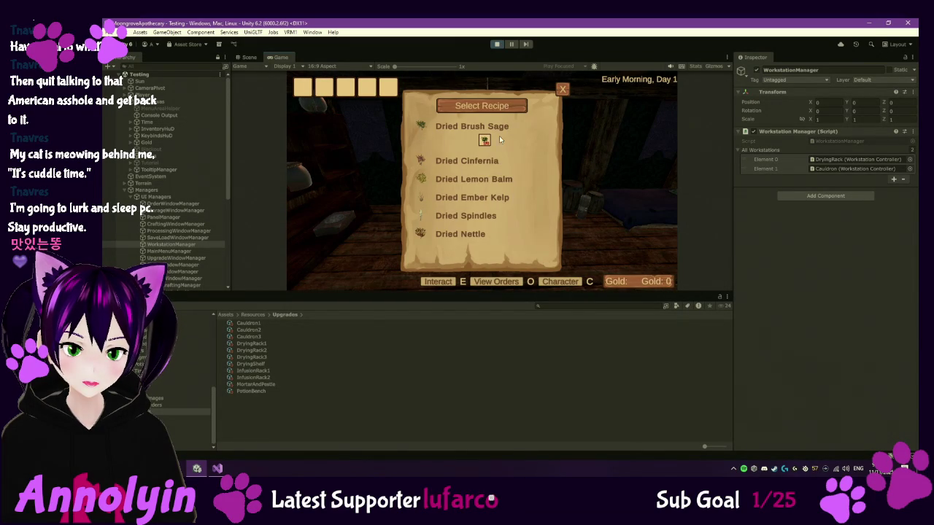
pyautogui.click(564, 91)
pyautogui.click(563, 88)
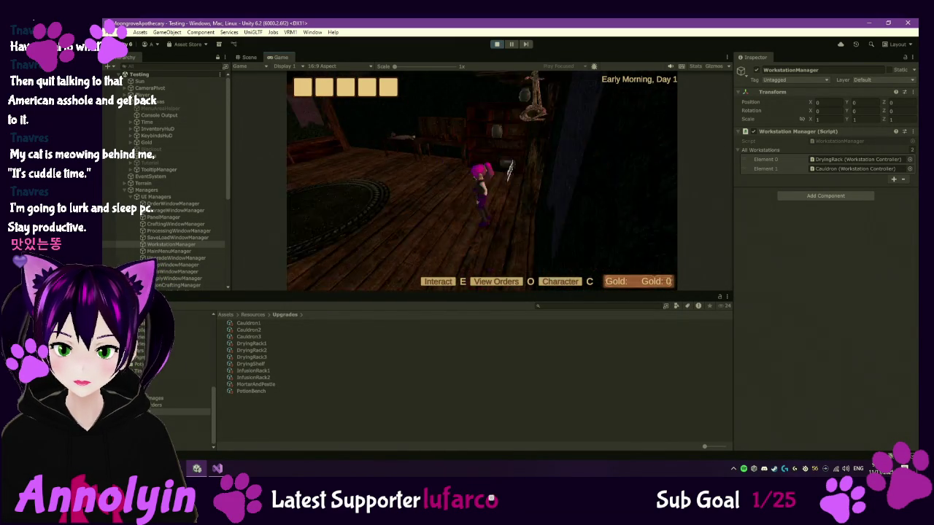
# - Walk out onto the grass and gather a Bluebell and a Brown Mycena
pyautogui.press('w')
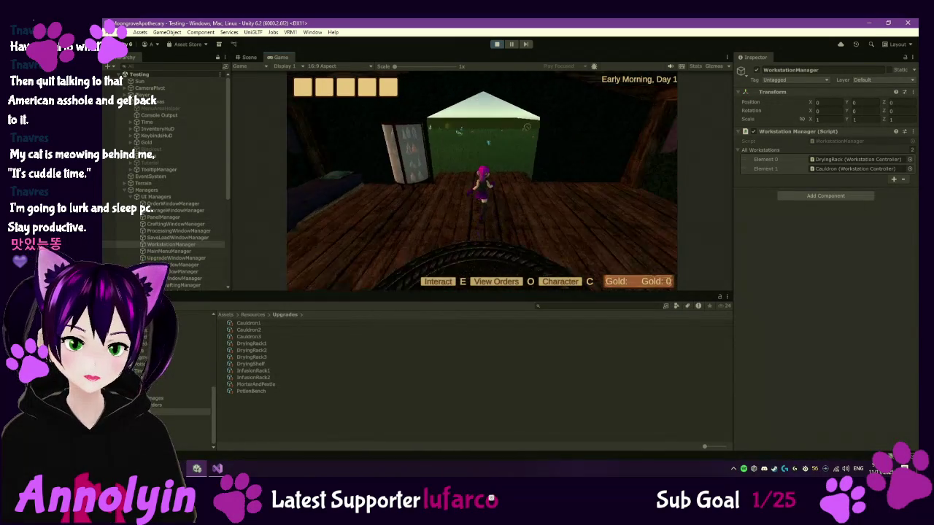
pyautogui.press('w')
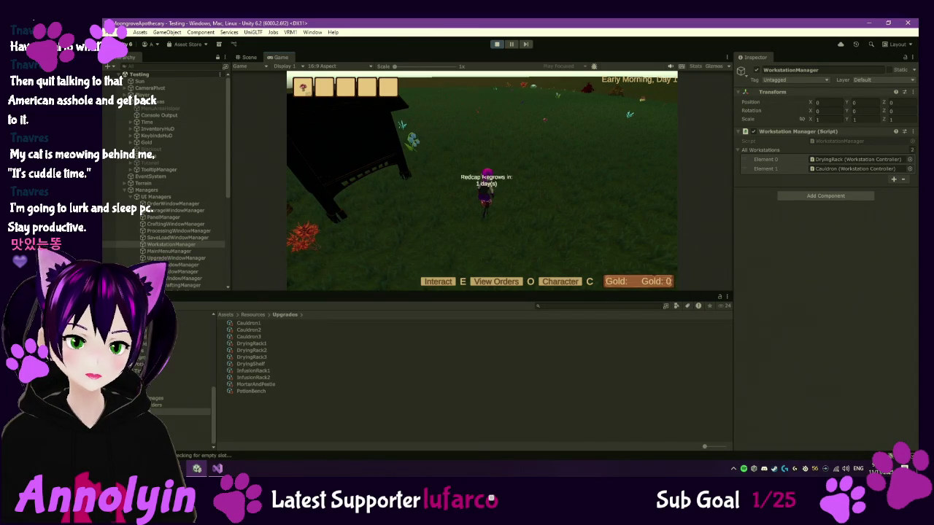
pyautogui.press('w')
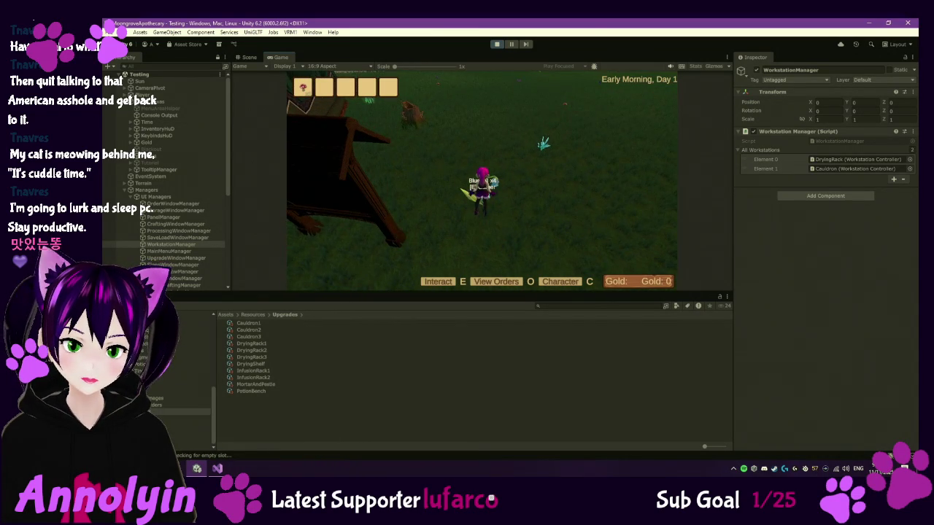
pyautogui.press('e')
pyautogui.press('w')
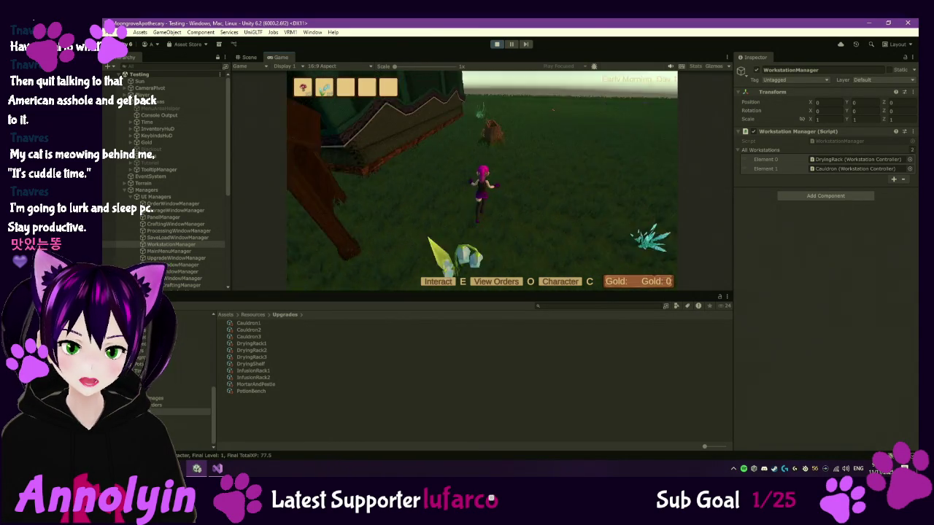
pyautogui.press('w')
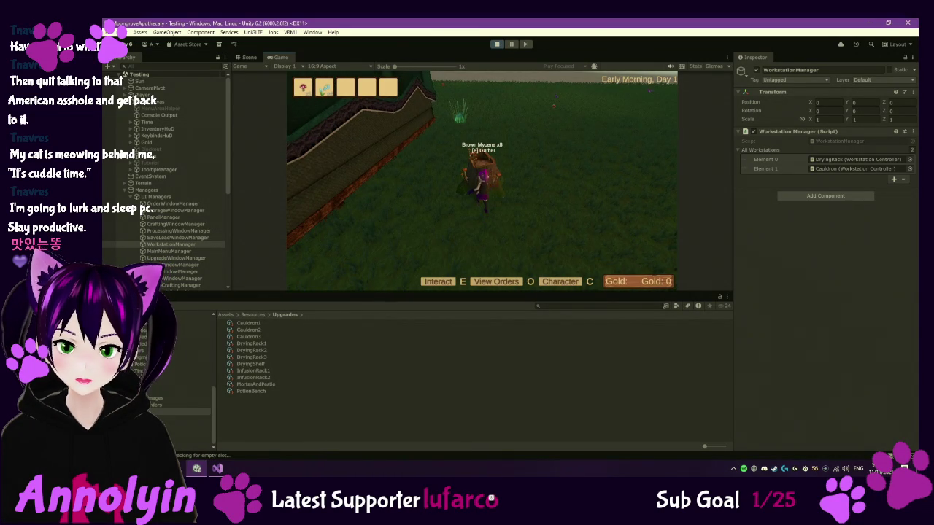
pyautogui.press('e')
# - Run across the field past the redcaps to gather more plants, ending at the well
pyautogui.press('w')
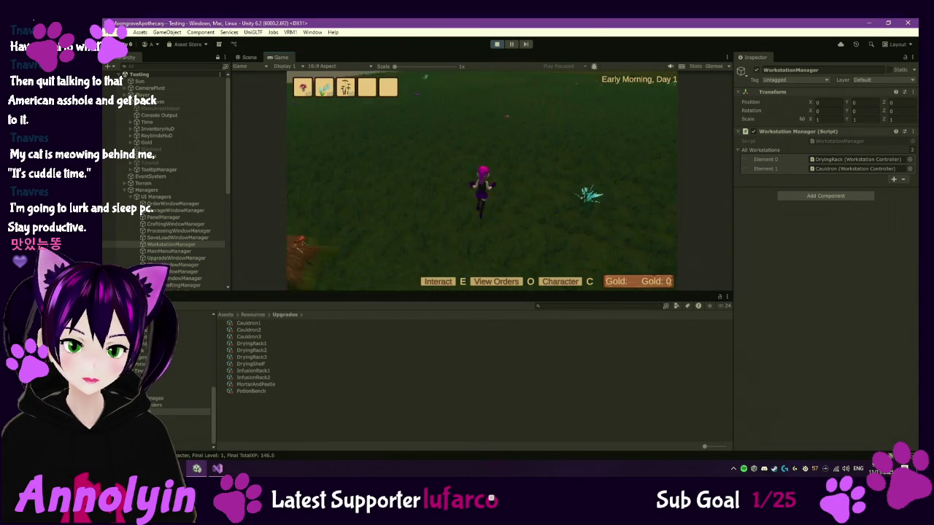
pyautogui.press('w')
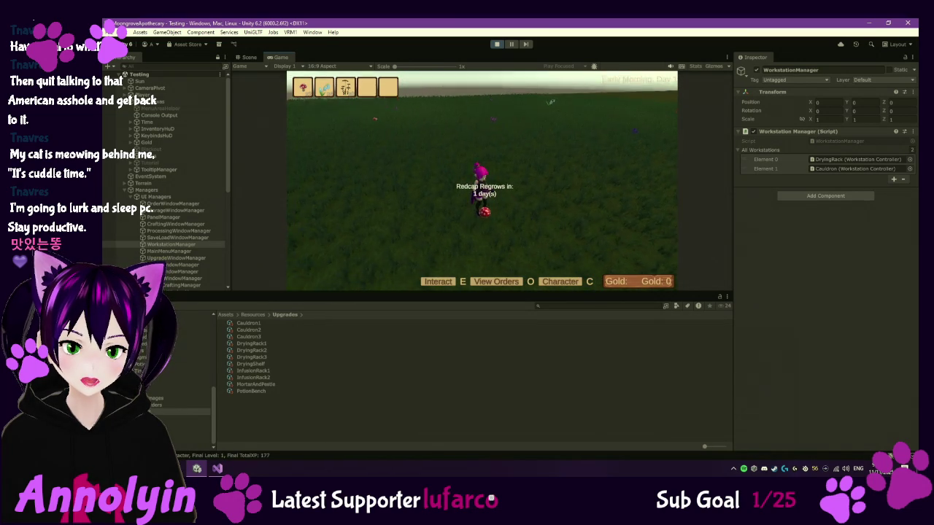
pyautogui.press('a')
pyautogui.press('w')
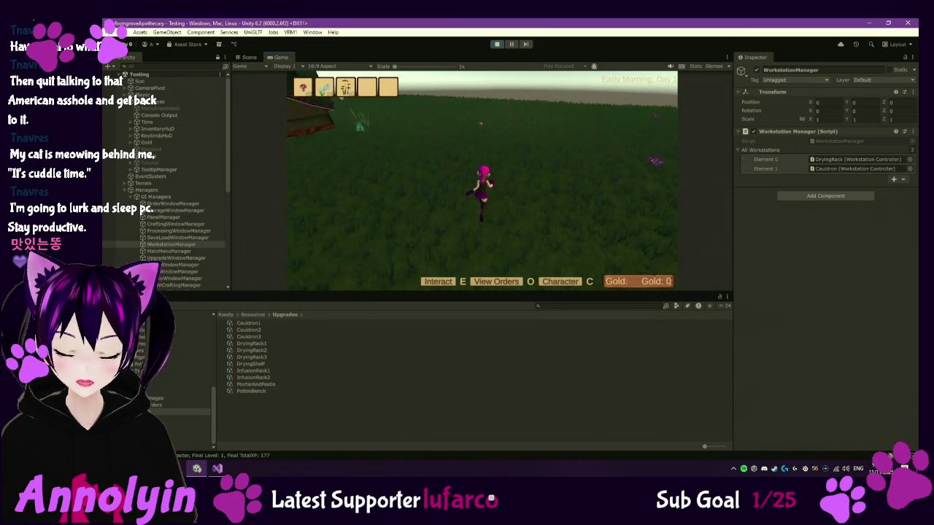
pyautogui.press('w')
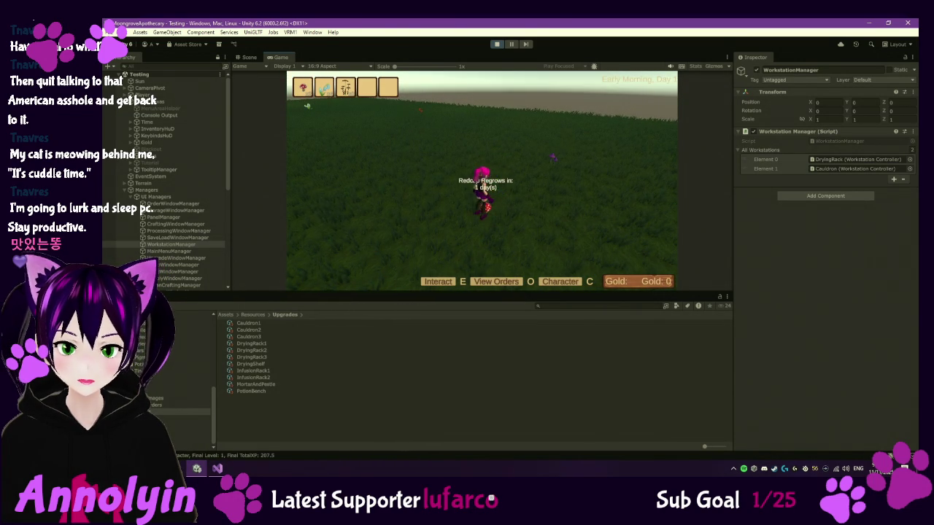
pyautogui.press('a')
pyautogui.press('w')
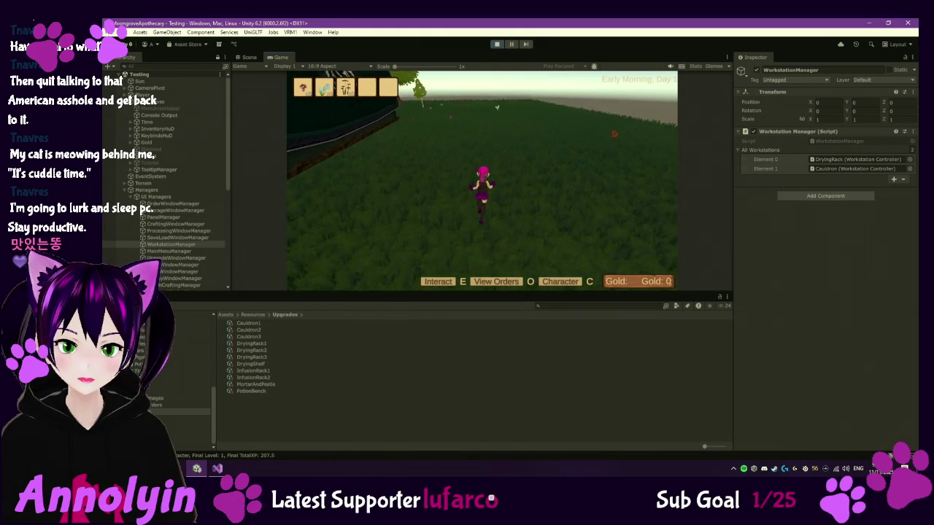
pyautogui.press('w')
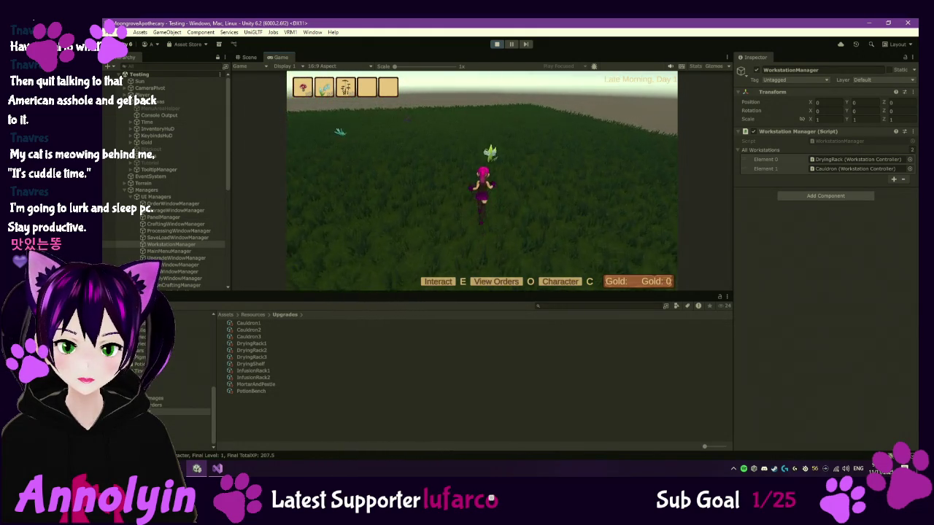
pyautogui.press('w')
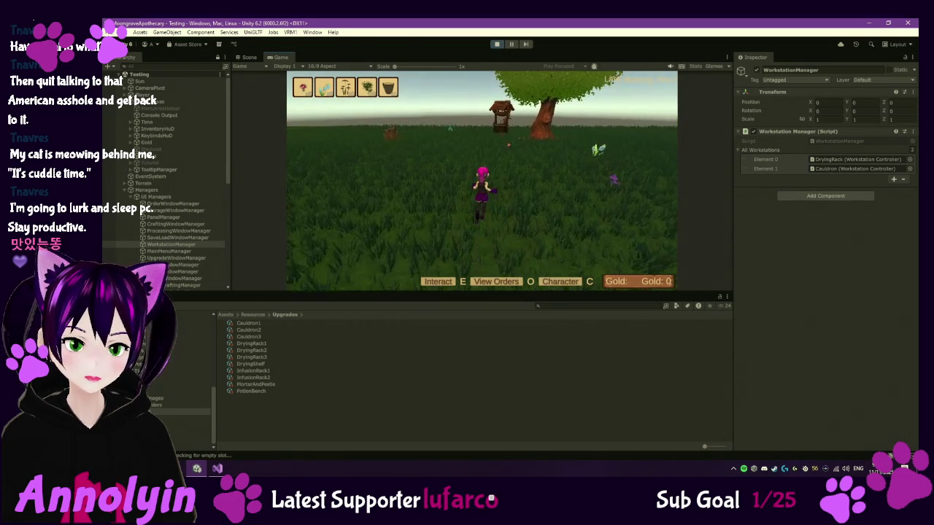
pyautogui.press('w')
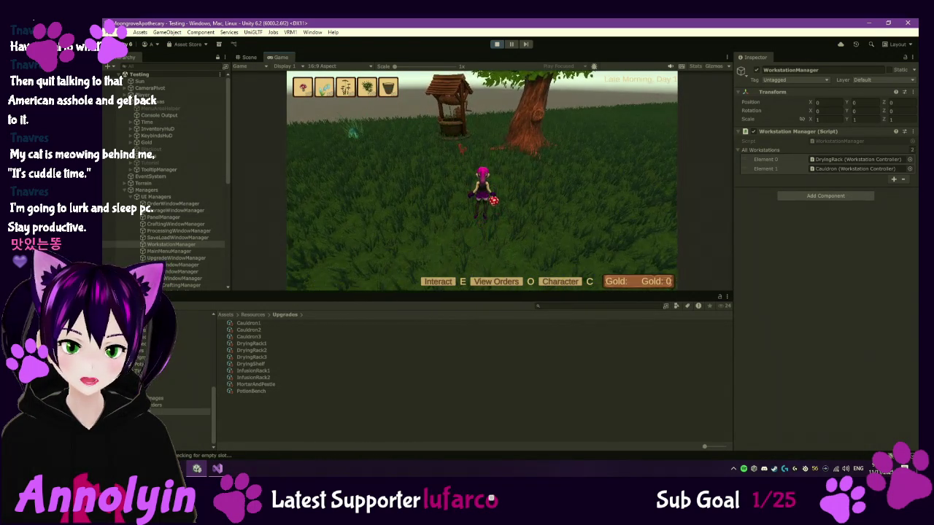
# - Fill the bucket at the well and empty it into the water barrel by the caravan
pyautogui.press('w')
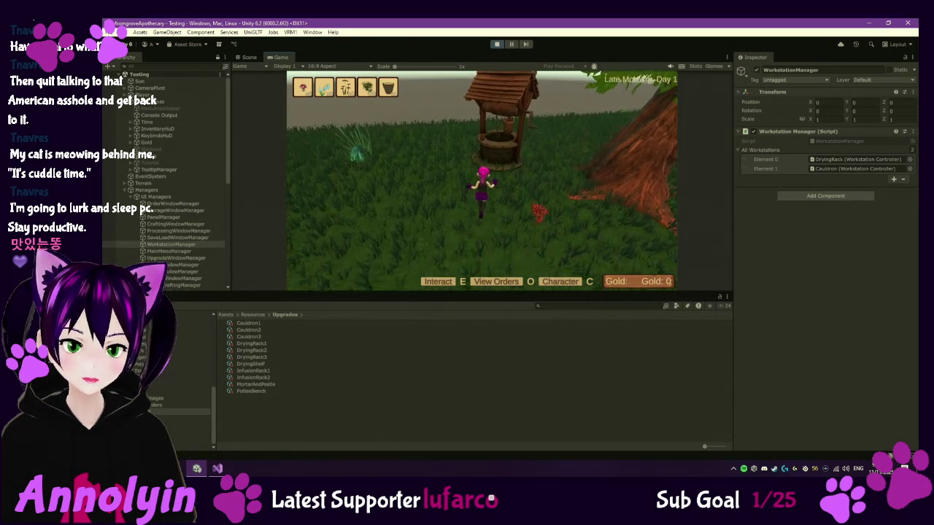
pyautogui.press('e')
pyautogui.press('w')
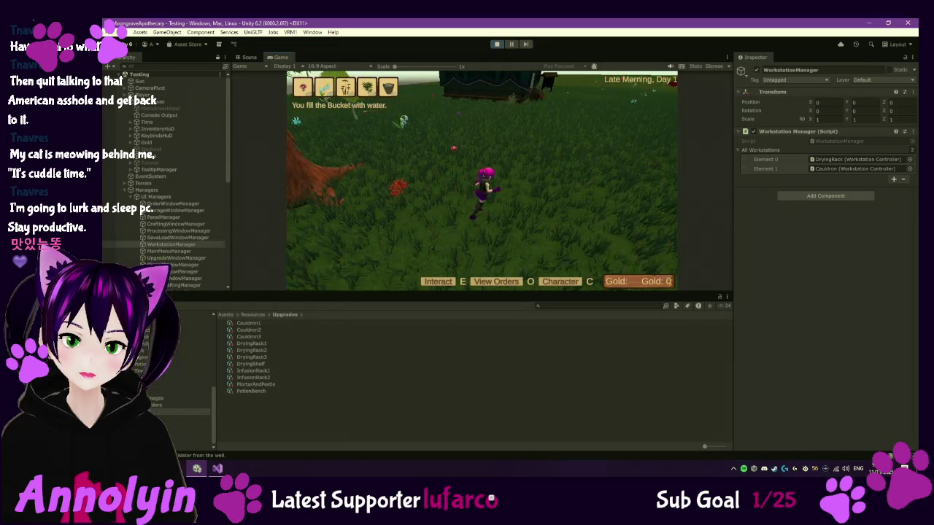
pyautogui.press('w')
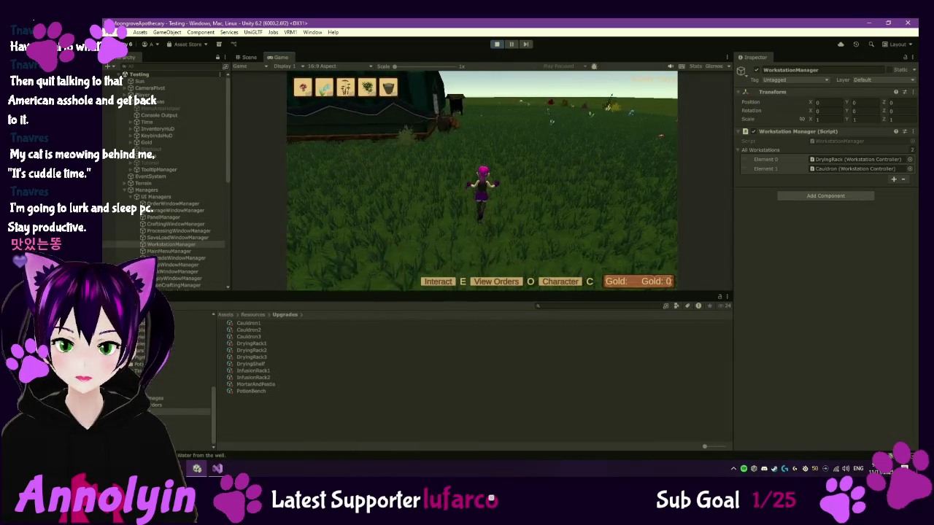
pyautogui.press('w')
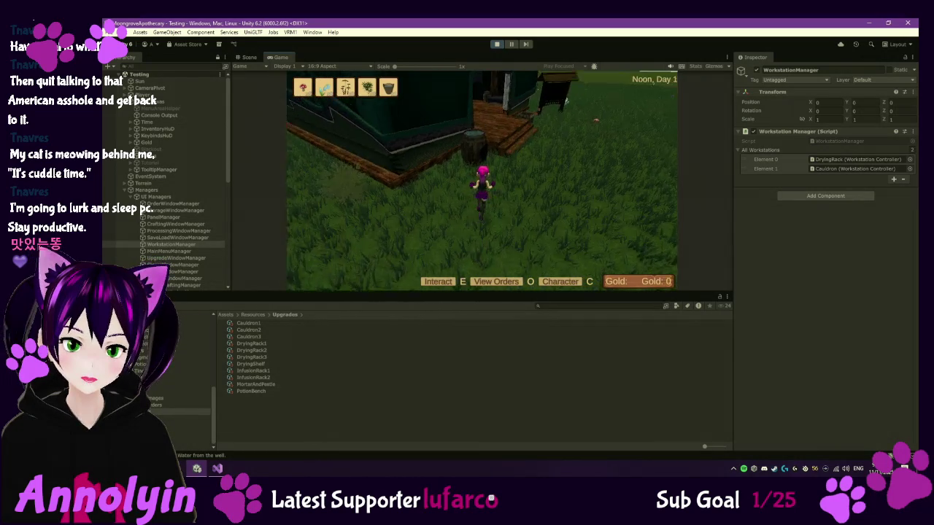
pyautogui.press('e')
pyautogui.press('w')
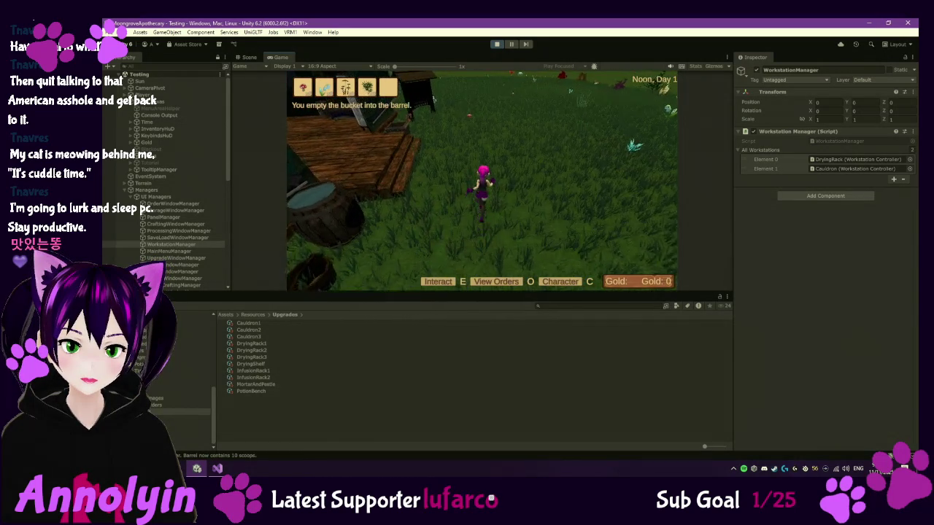
# - Accept the three new orders worth 10, 30 and 60 in the orders book
pyautogui.press('w')
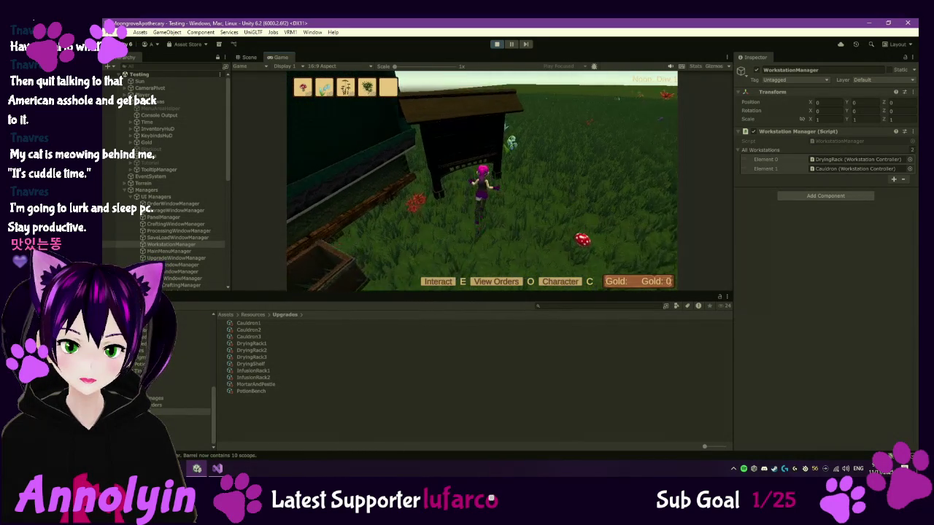
pyautogui.press('o')
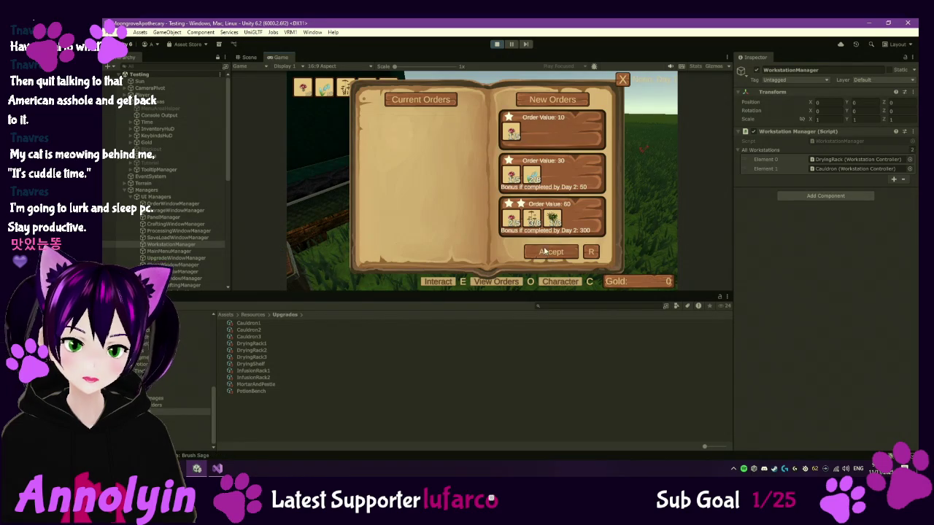
pyautogui.click(534, 138)
pyautogui.click(545, 143)
pyautogui.click(552, 132)
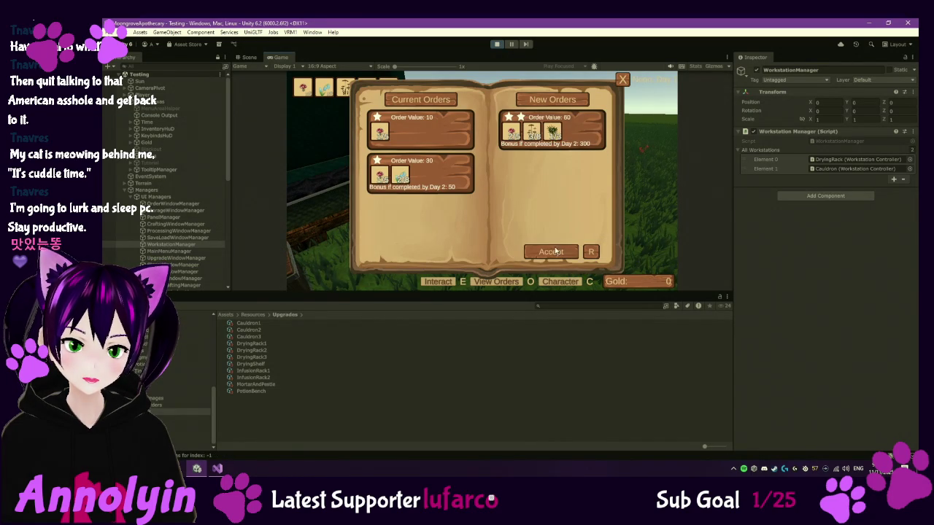
# - Pack the Value 60, 30 and 10 orders for courier pickup, then close the orders book
pyautogui.click(551, 251)
pyautogui.click(420, 217)
pyautogui.click(418, 253)
pyautogui.click(430, 175)
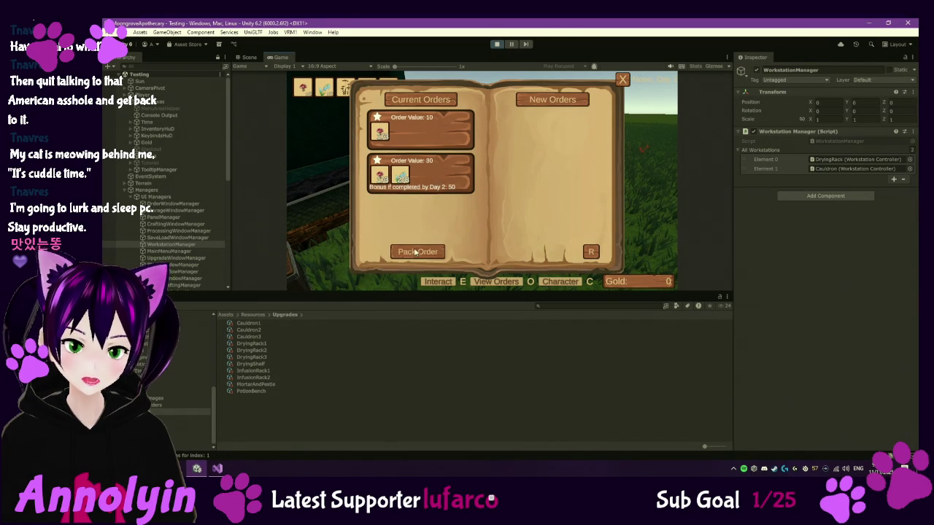
pyautogui.click(418, 252)
pyautogui.click(418, 132)
pyautogui.click(421, 252)
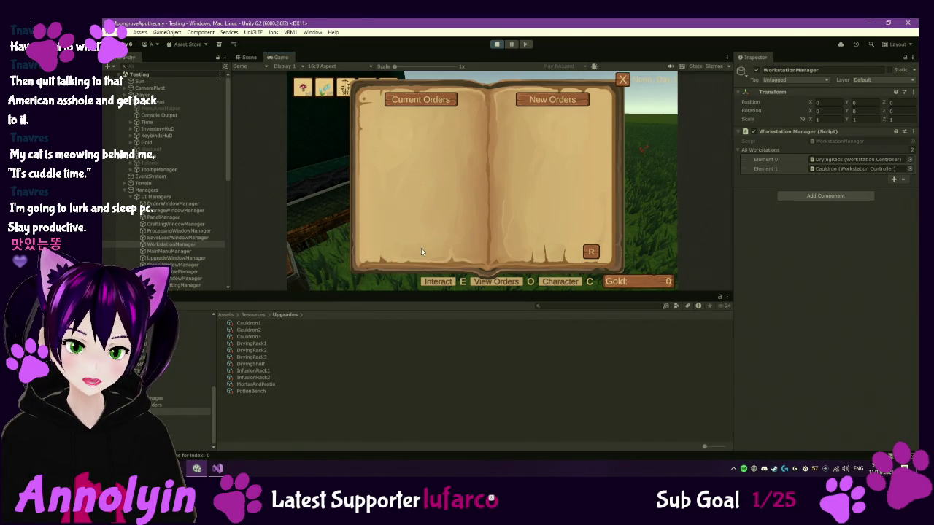
pyautogui.click(623, 79)
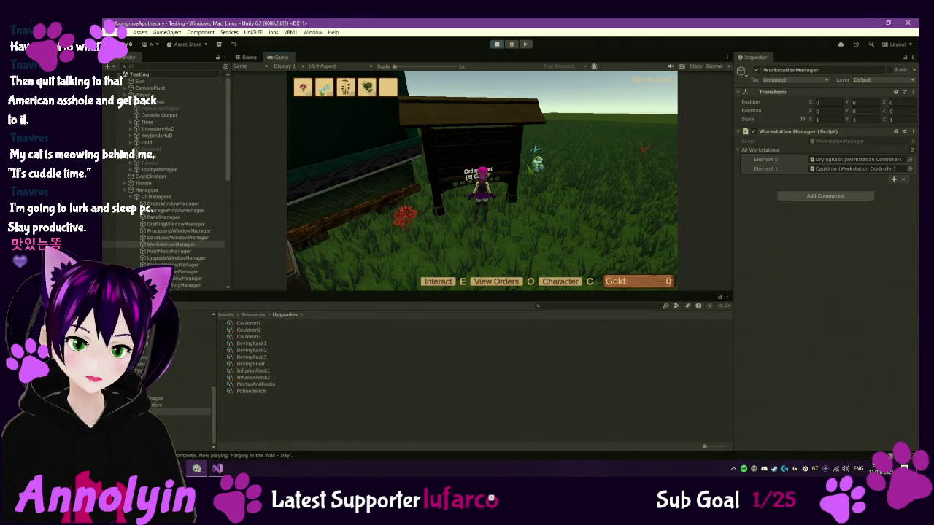
# - Walk the character back across the porch into the shop
pyautogui.press('s')
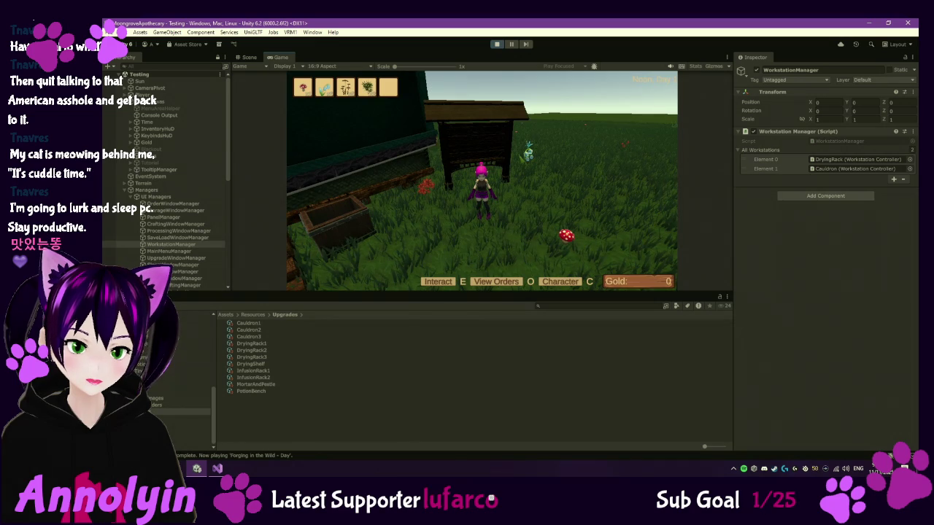
pyautogui.press('s')
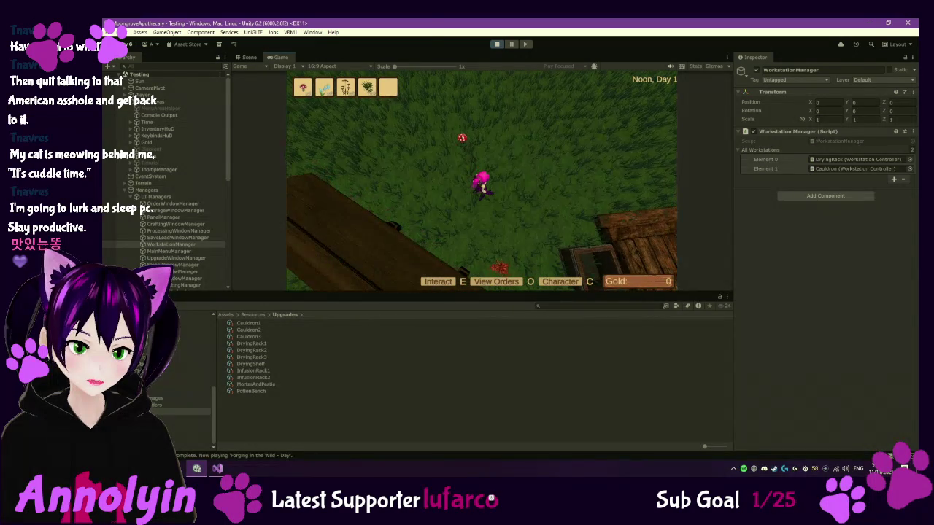
pyautogui.press('w')
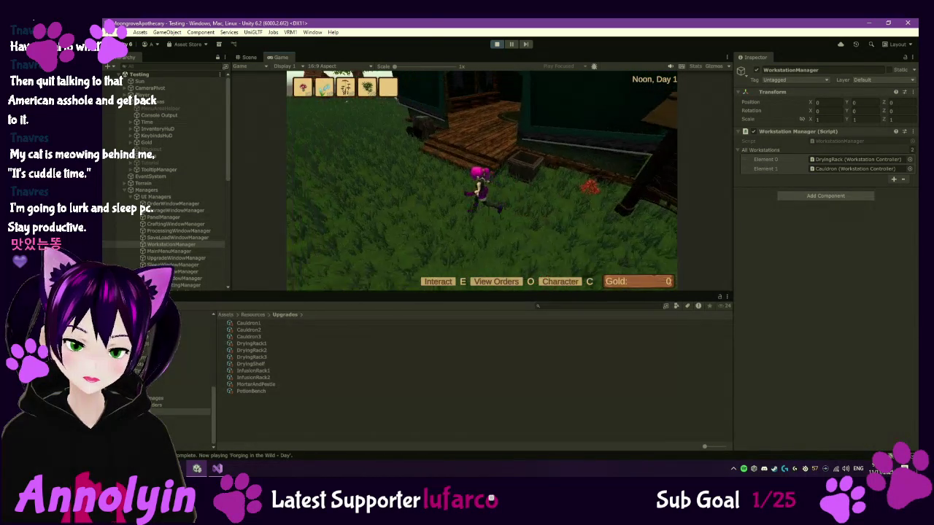
pyautogui.press('w')
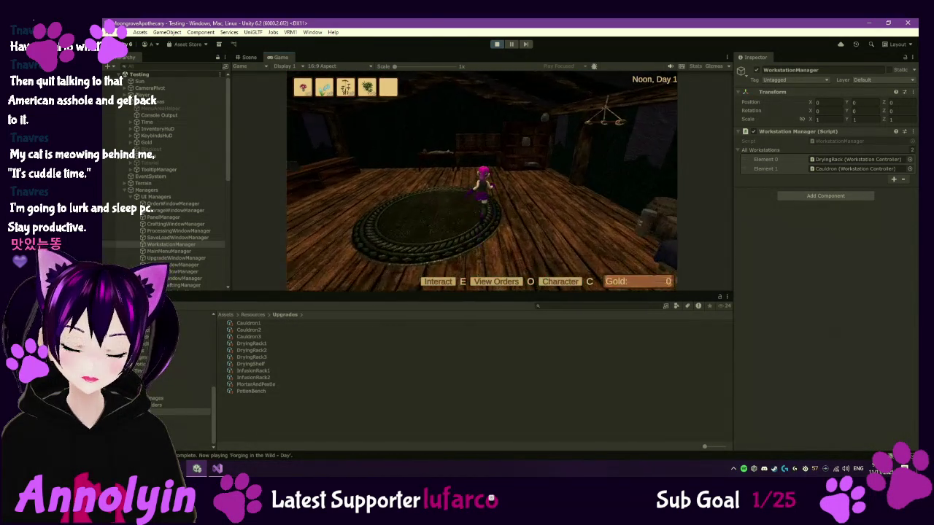
# - Deposit the carried items into base storage
pyautogui.press('w')
pyautogui.press('e')
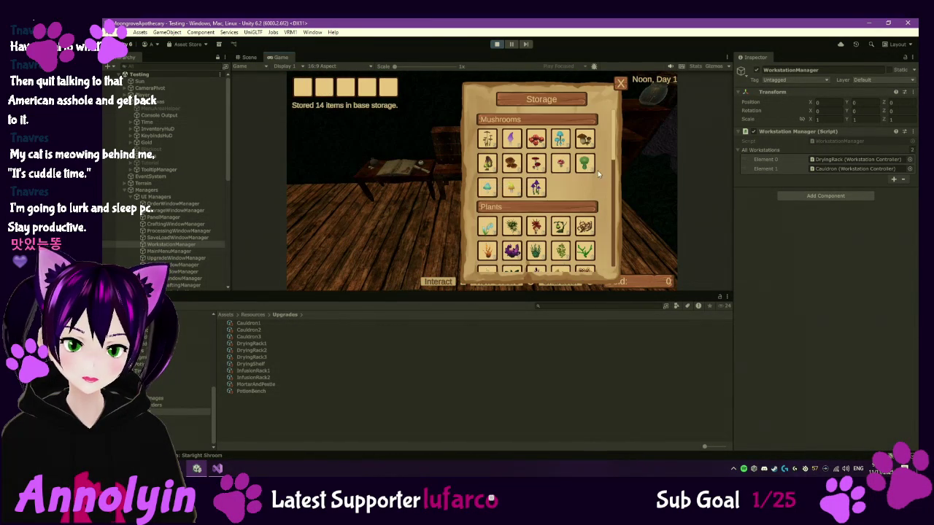
pyautogui.press('Escape')
# - Start drying Brush Sage on the drying rack using the Dried Brush Sage recipe
pyautogui.press('w')
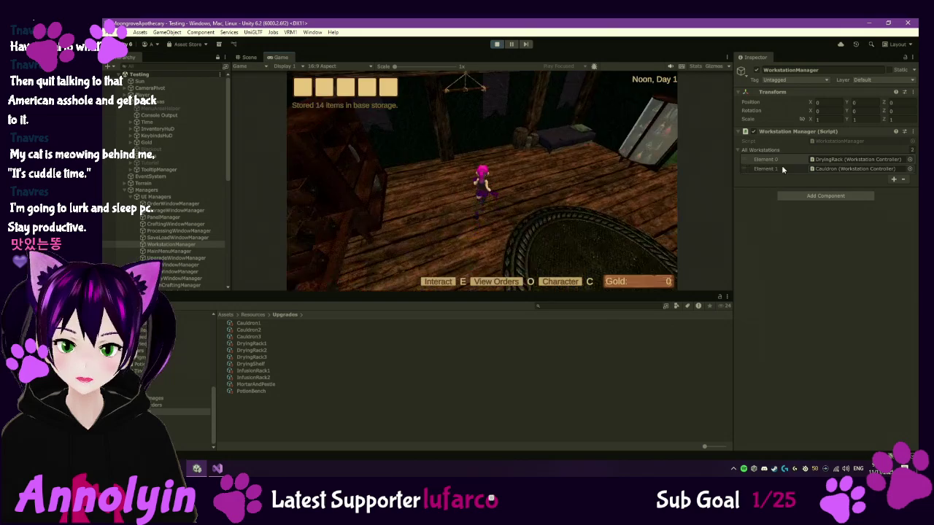
pyautogui.press('e')
pyautogui.click(468, 159)
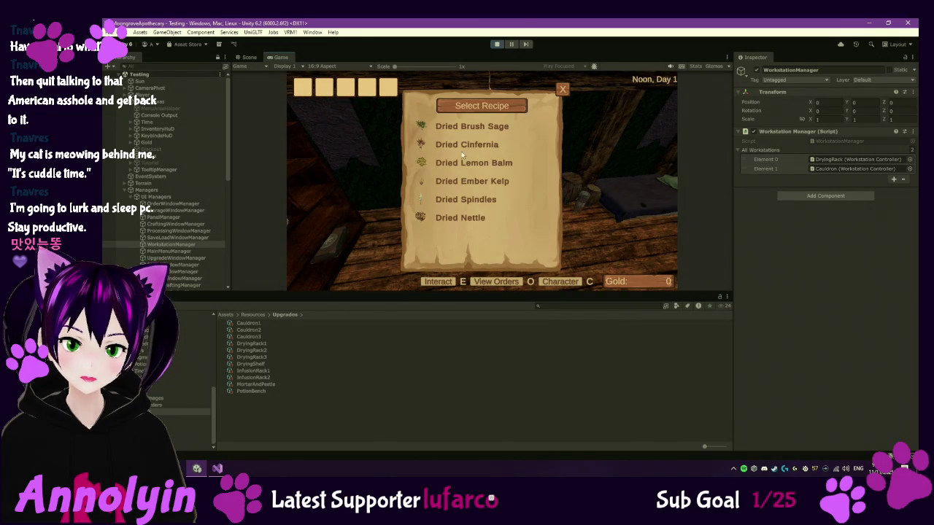
pyautogui.click(462, 132)
pyautogui.click(489, 258)
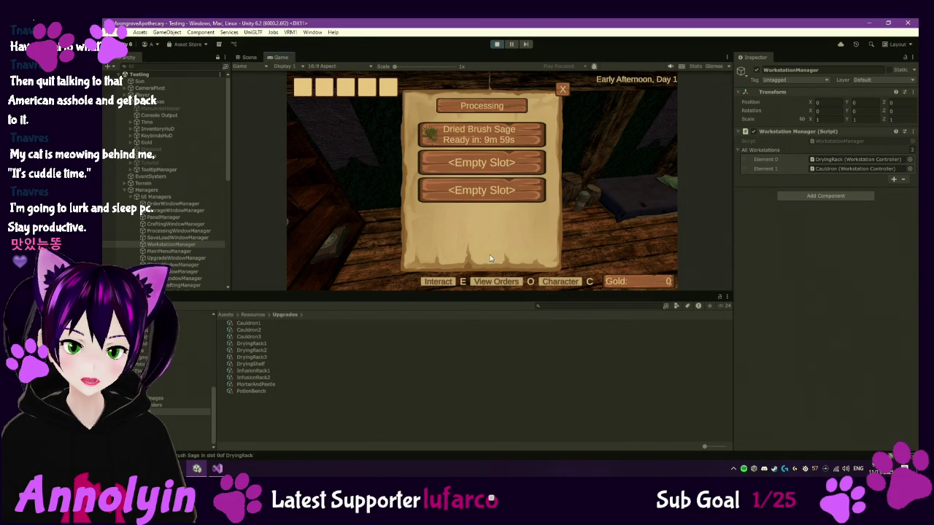
pyautogui.click(562, 90)
# - At the centre workstation, review the Essence of Humweed and Kelp Jelly ingredients, then close both panels
pyautogui.press('w')
pyautogui.press('w')
pyautogui.press('e')
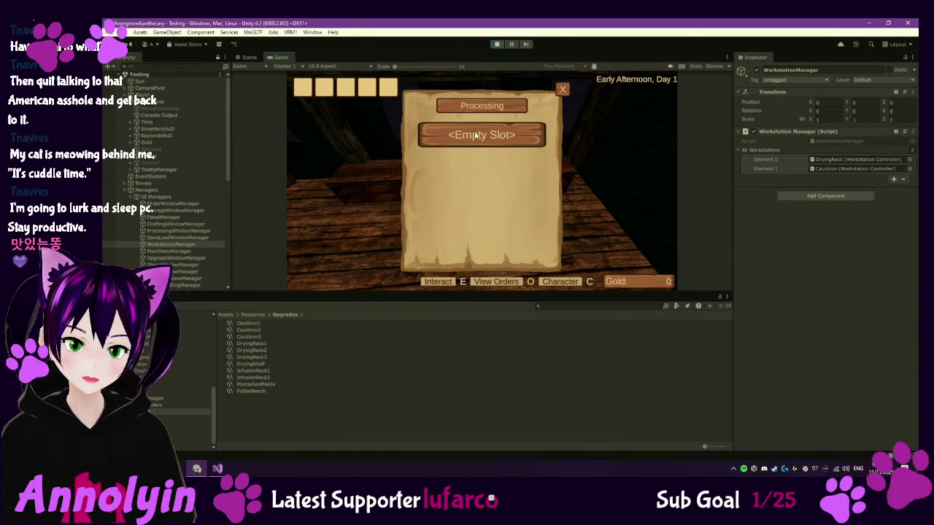
pyautogui.click(475, 135)
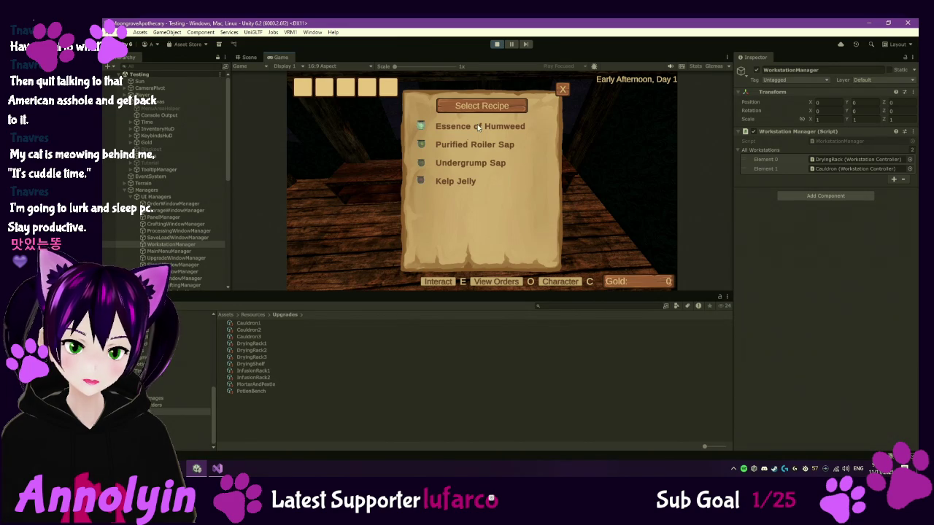
pyautogui.click(477, 125)
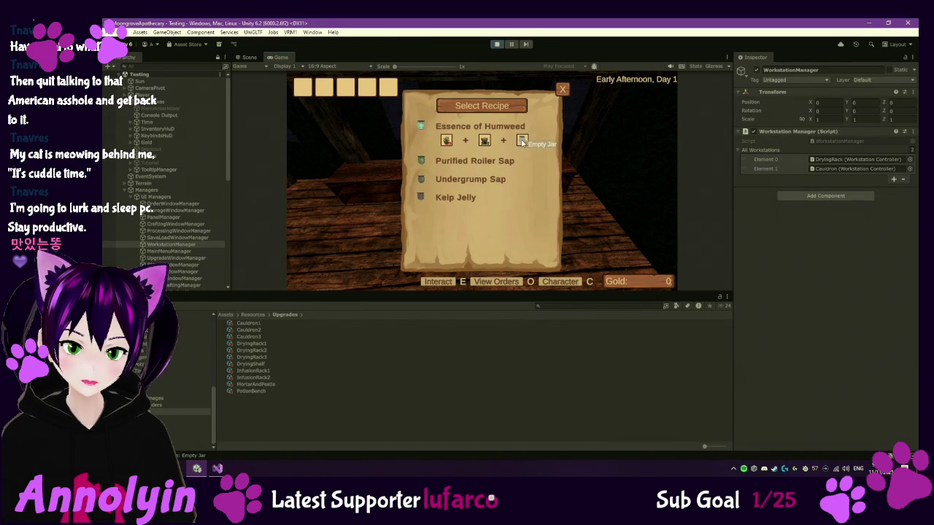
pyautogui.click(460, 198)
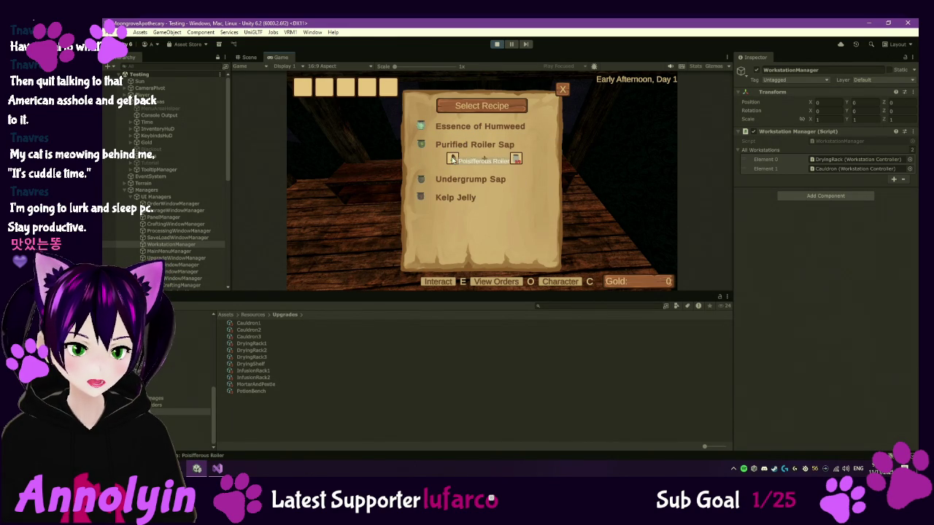
pyautogui.click(489, 128)
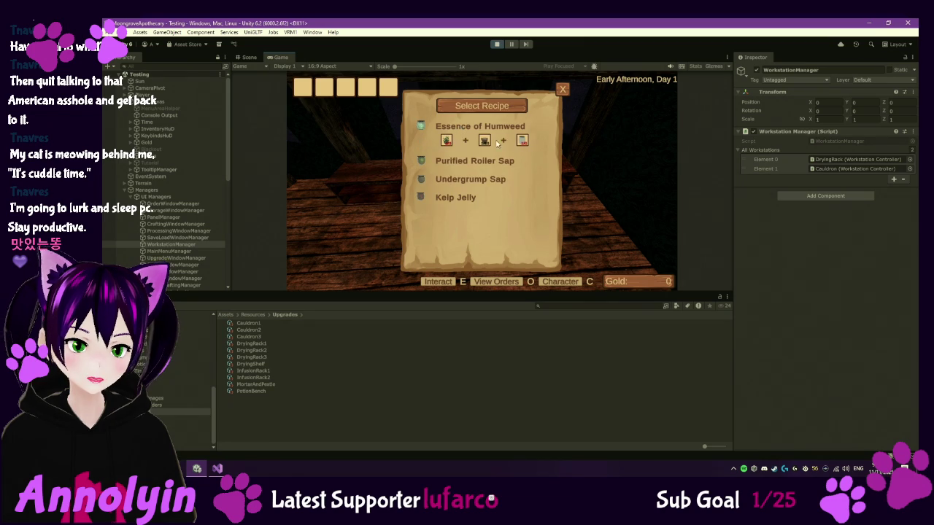
pyautogui.click(562, 90)
pyautogui.click(563, 90)
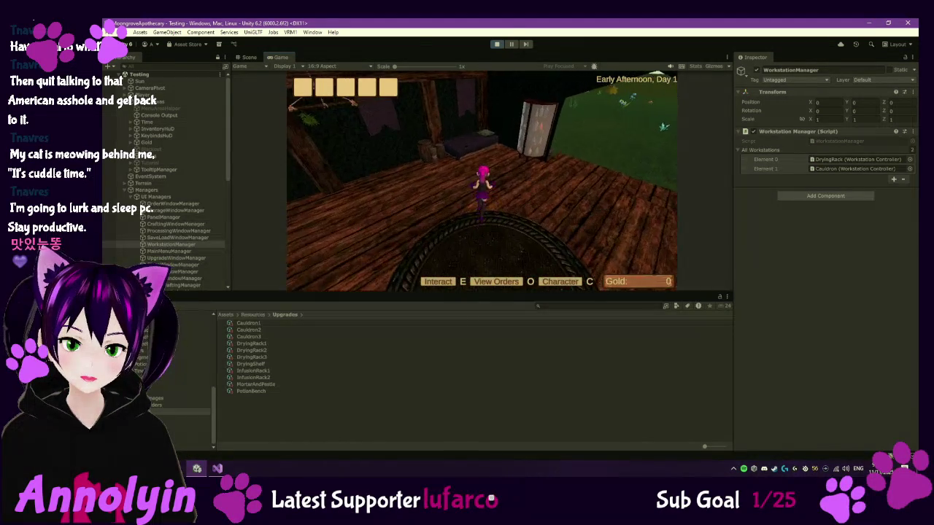
# - Sleep until morning, then review the crafting station upgrades for sale
pyautogui.press('e')
pyautogui.click(457, 199)
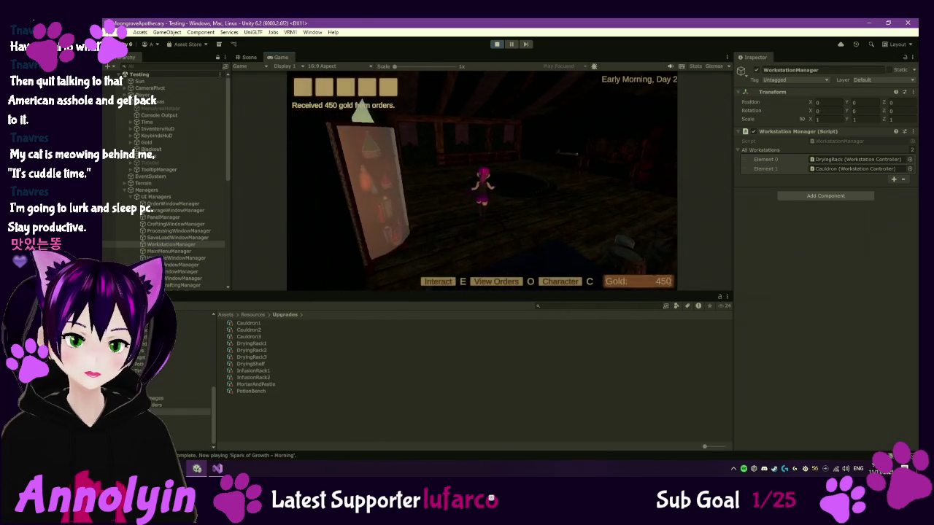
pyautogui.press('e')
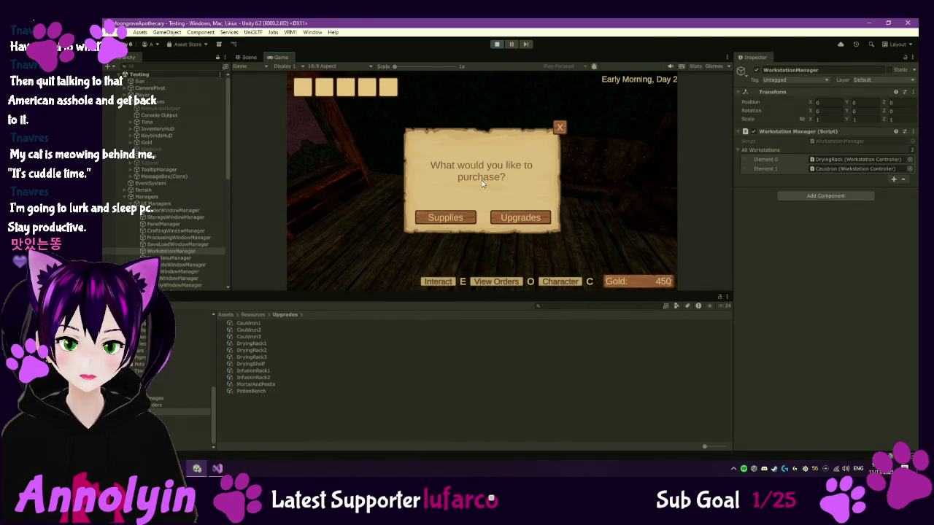
pyautogui.click(531, 215)
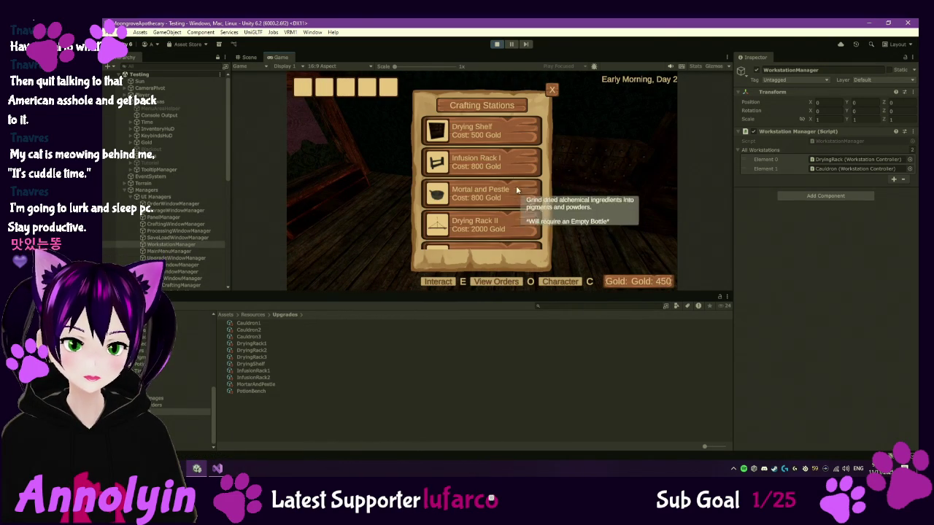
pyautogui.click(551, 89)
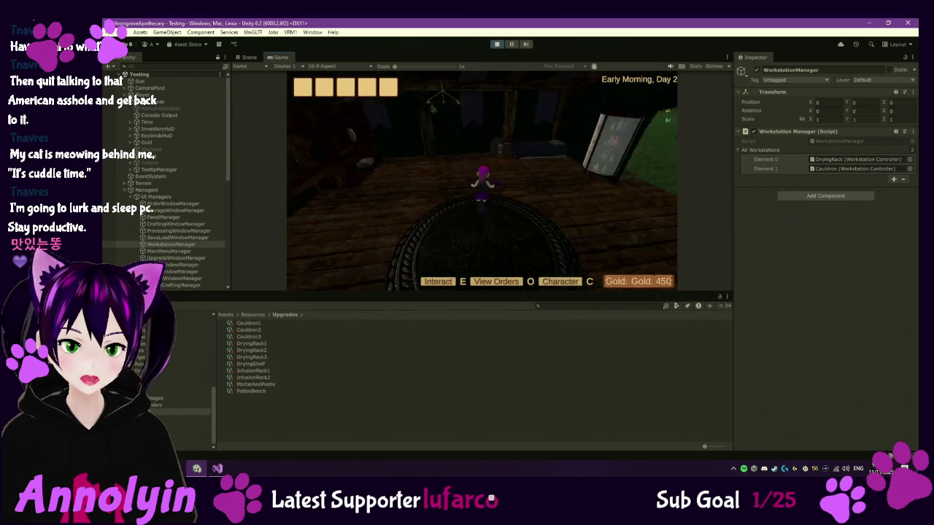
# - Check what is drying on the rack, then walk to the ledger desk
pyautogui.press('e')
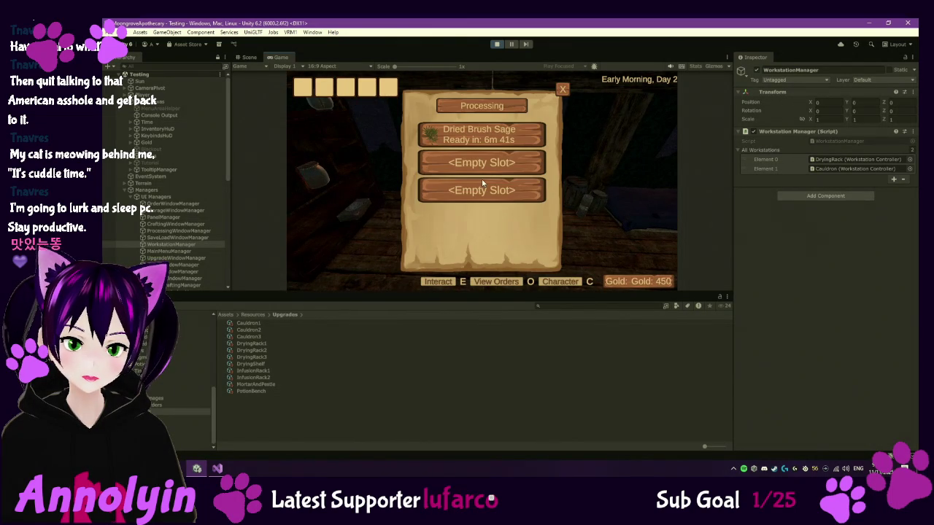
pyautogui.press('Escape')
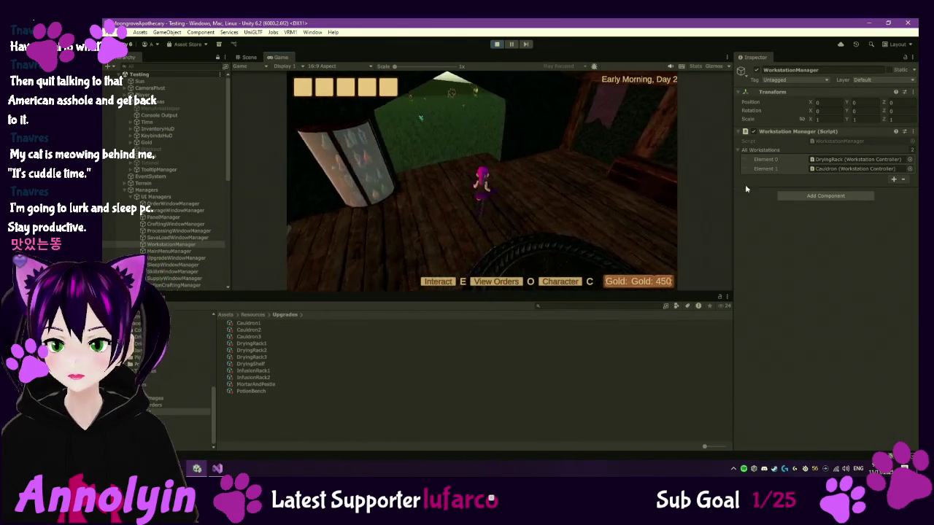
pyautogui.press('w')
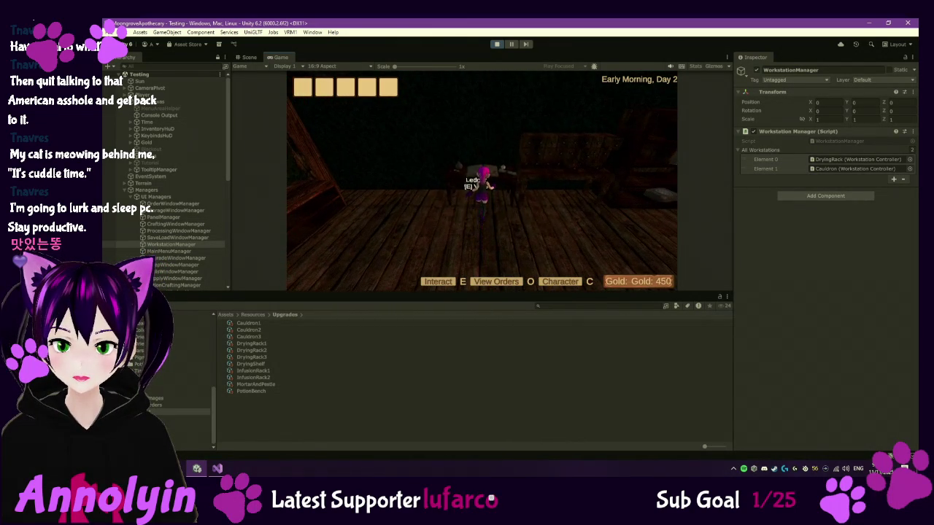
# - Order one Empty Jar from Supplies at the ledger (450 to 400 gold), then walk outside
pyautogui.press('e')
pyautogui.click(445, 217)
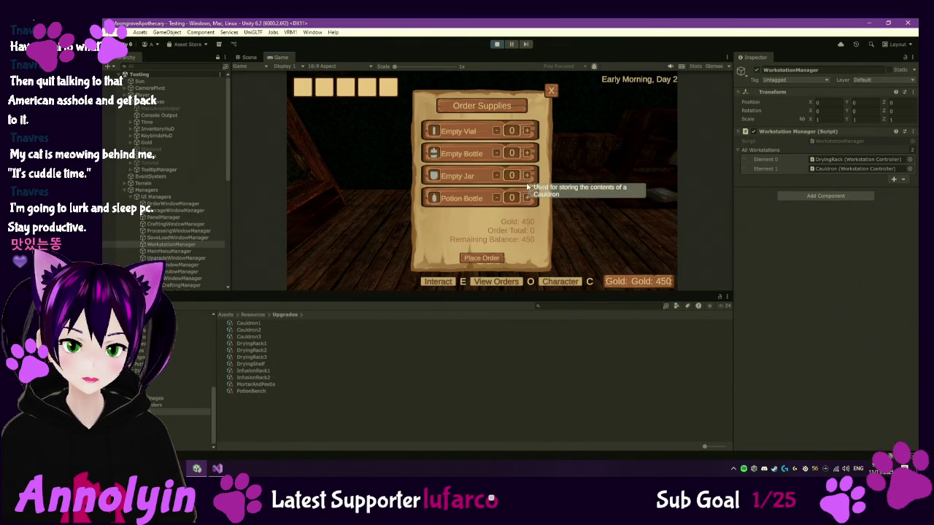
pyautogui.click(527, 175)
pyautogui.click(484, 256)
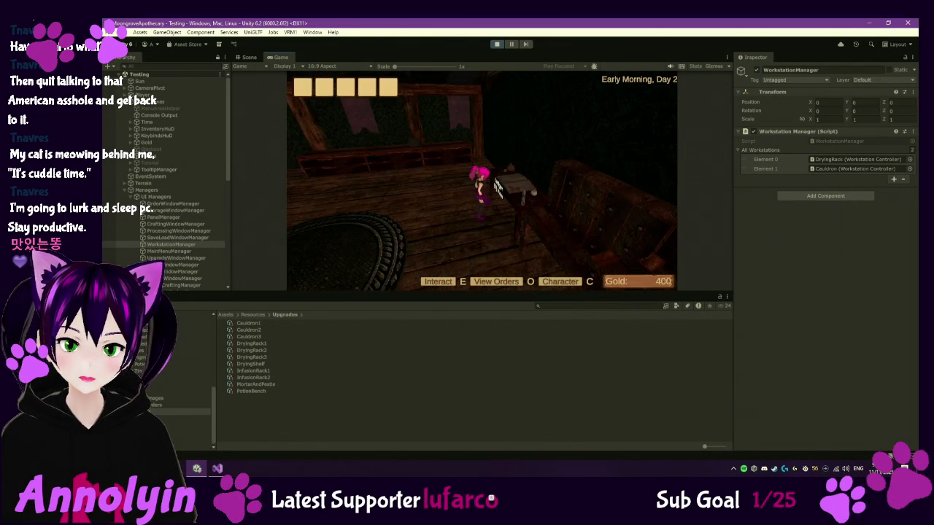
pyautogui.press('w')
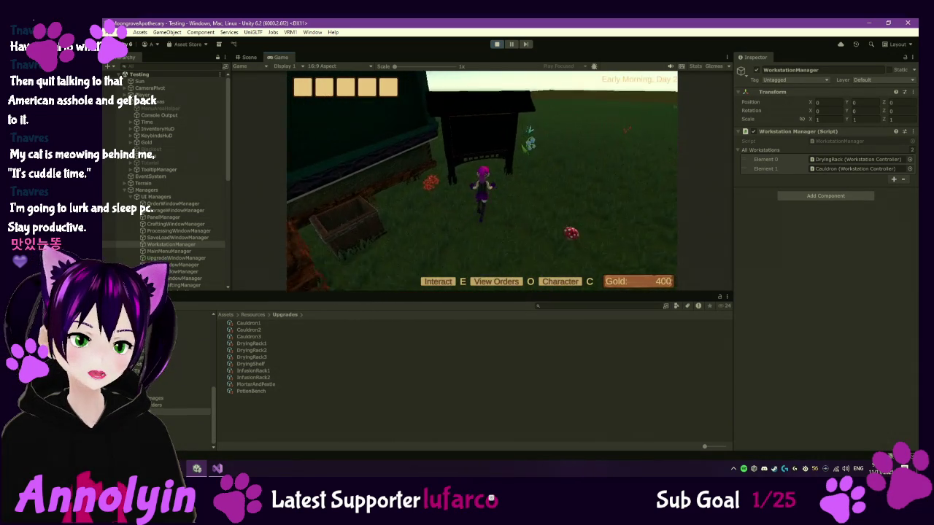
pyautogui.press('o')
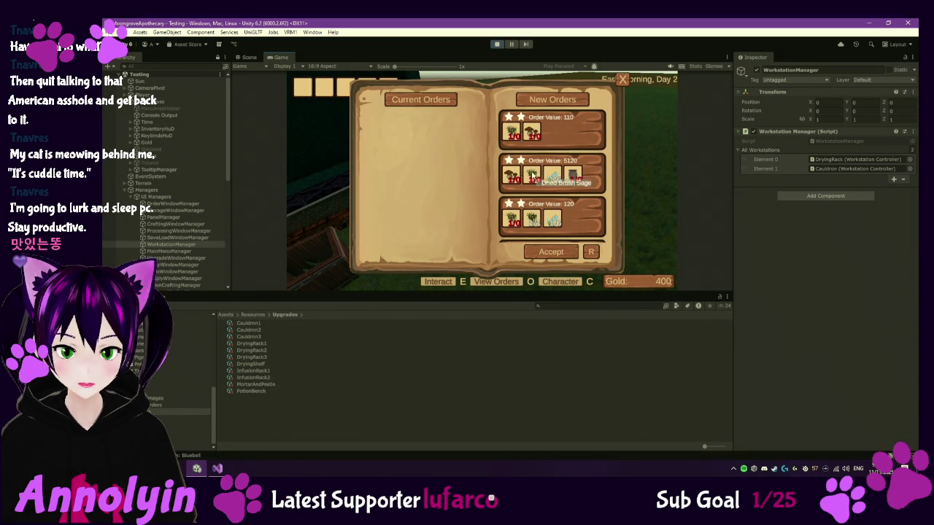
pyautogui.scroll(-3, 548, 182)
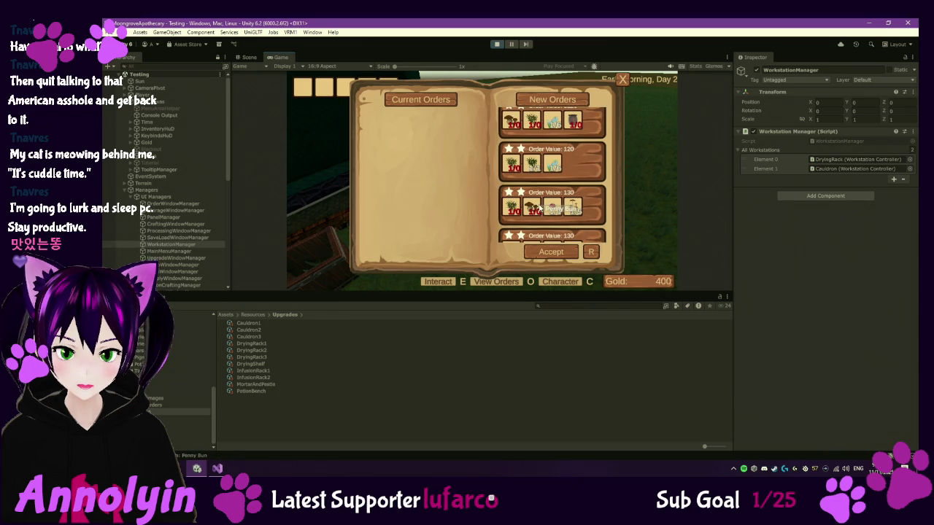
pyautogui.scroll(-2, 581, 213)
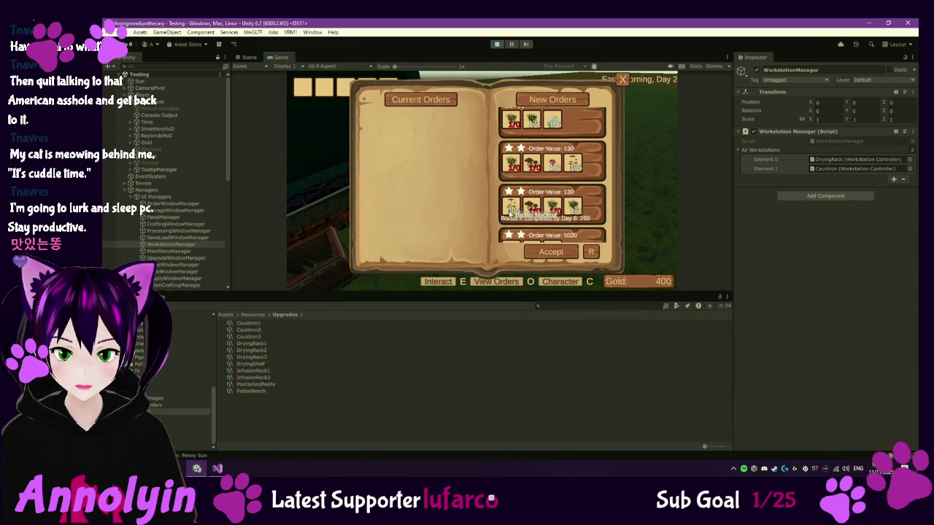
pyautogui.scroll(-1, 540, 218)
pyautogui.scroll(-2, 546, 228)
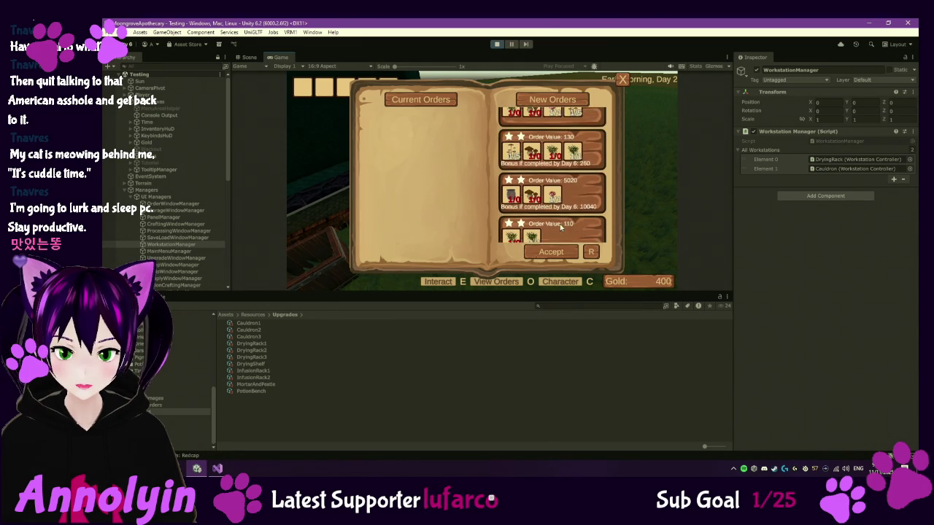
pyautogui.scroll(-1, 555, 218)
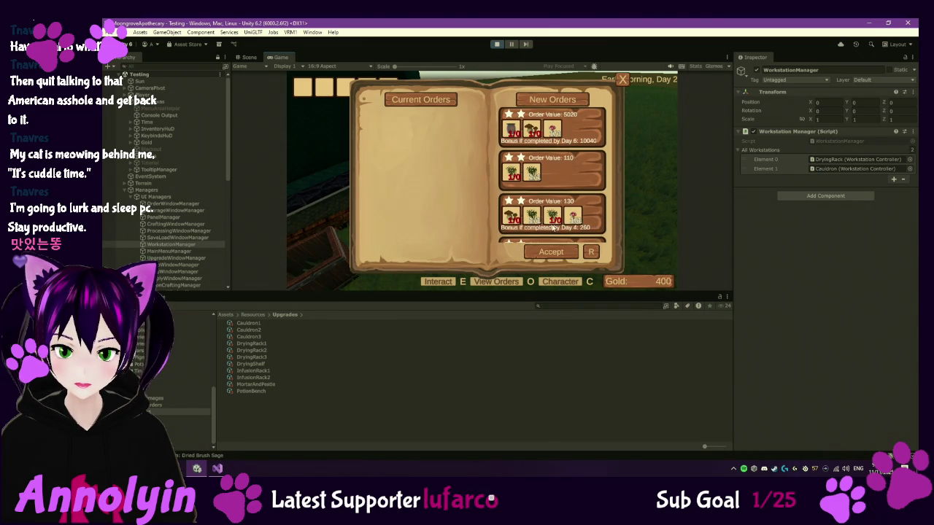
pyautogui.scroll(-3, 553, 228)
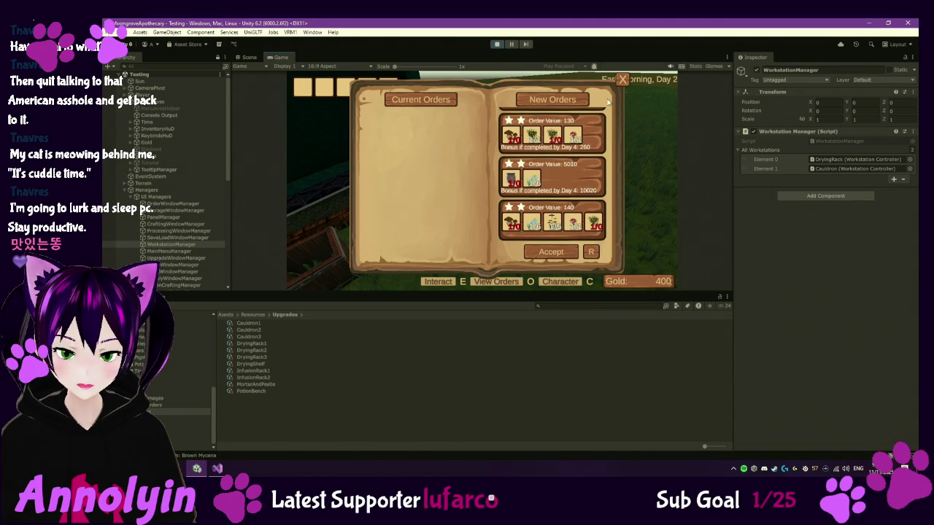
pyautogui.click(622, 79)
pyautogui.press('w')
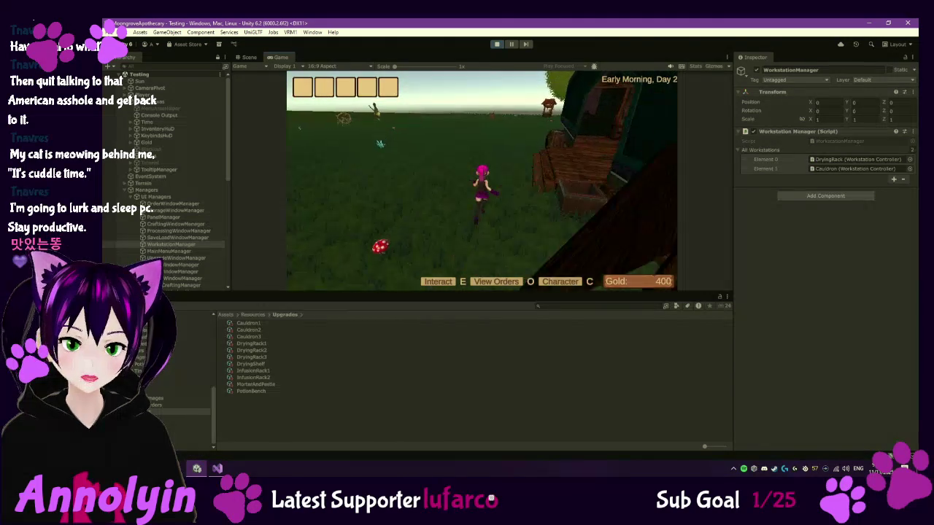
# - Run into the field to gather a Brush Sage and a Redcap, then try a nearby plant
pyautogui.press('w')
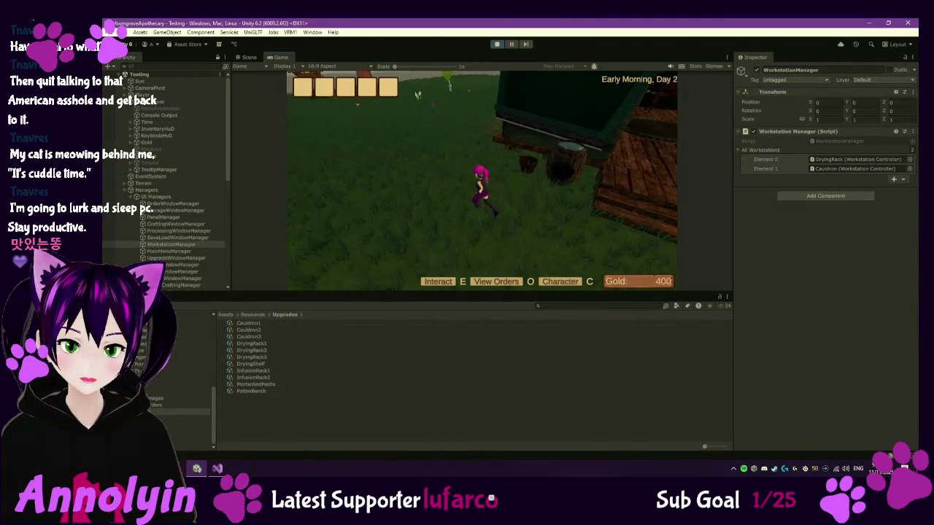
pyautogui.press('w')
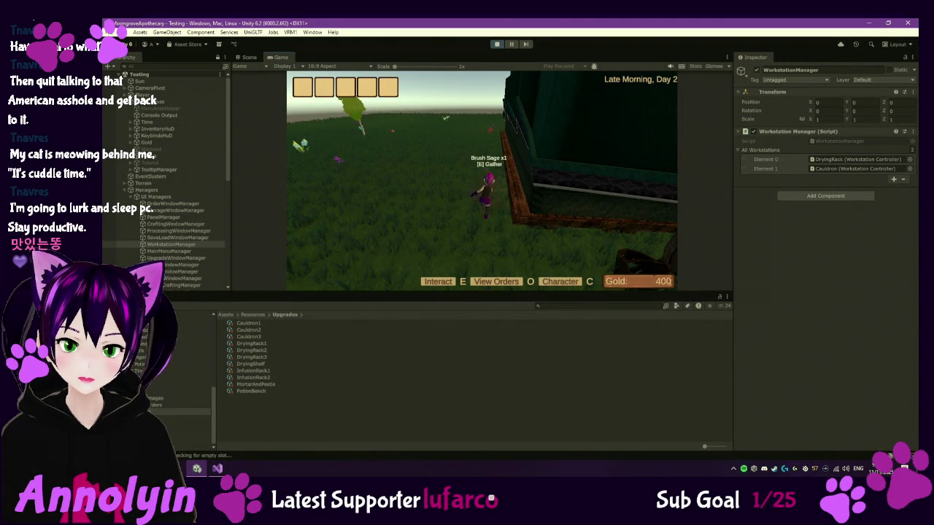
pyautogui.press('w')
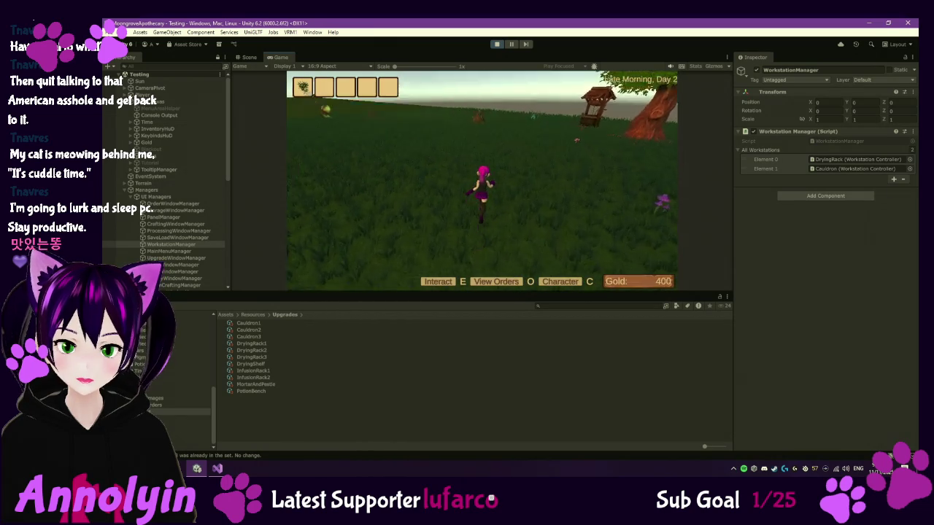
pyautogui.press('w')
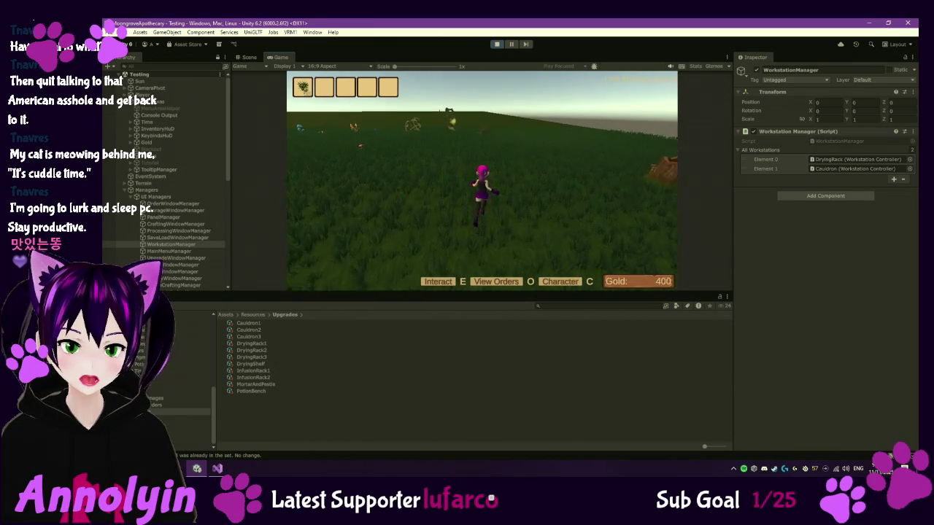
pyautogui.press('w')
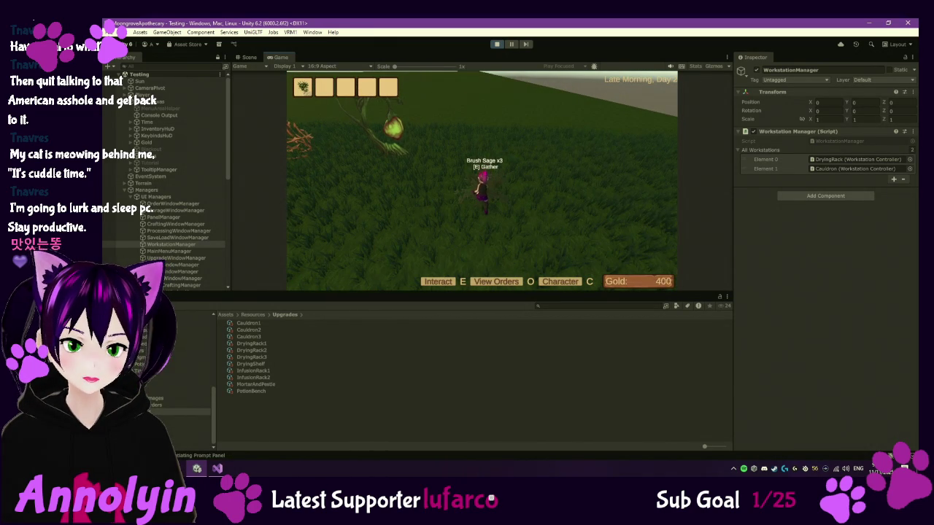
pyautogui.press('e')
pyautogui.press('w')
pyautogui.press('e')
pyautogui.press('w')
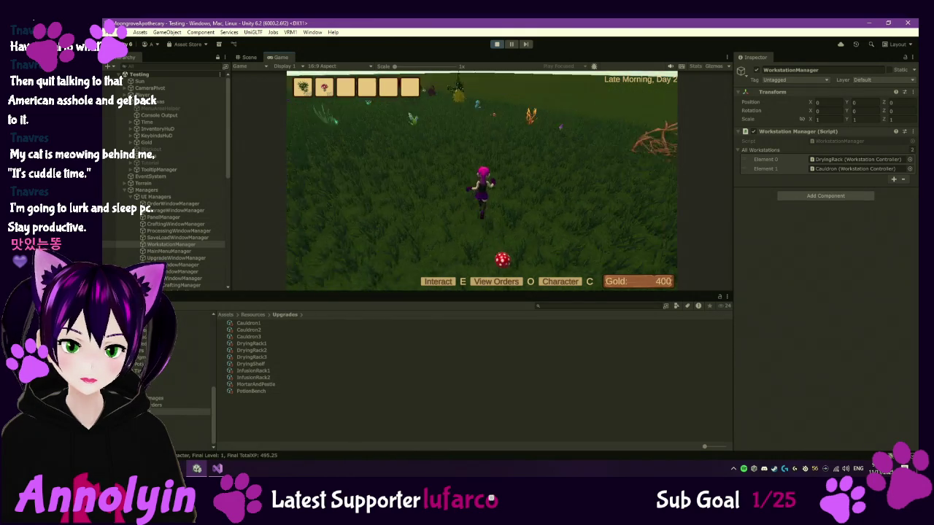
pyautogui.press('w')
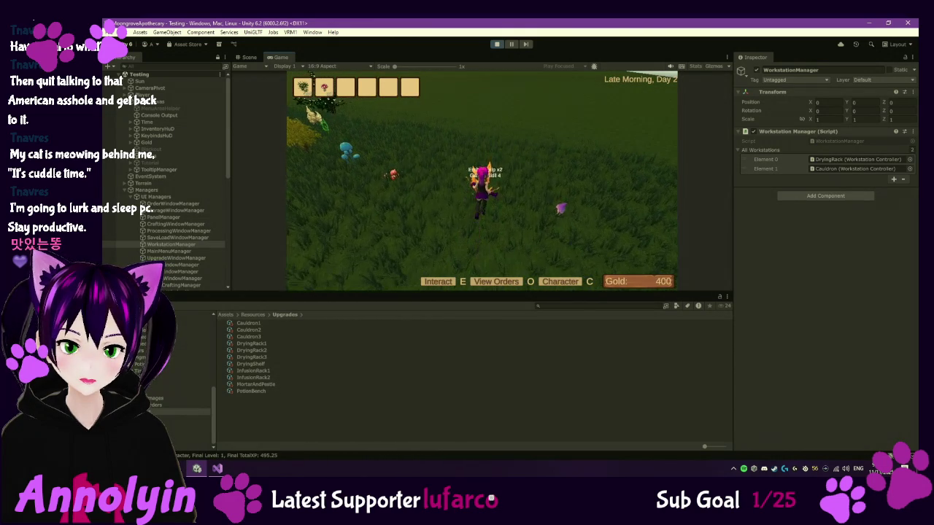
pyautogui.press('e')
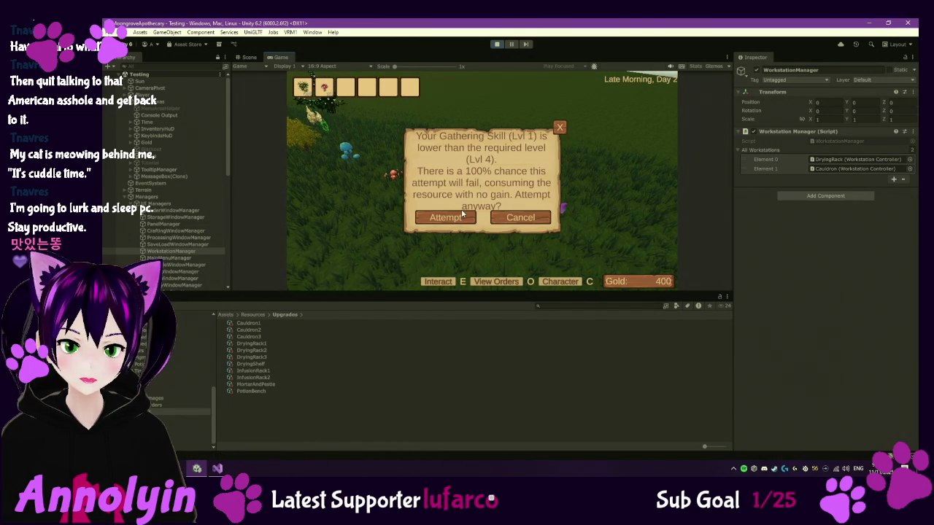
# - Decline the level 4 gathering attempt and gather a Bluebell near the buildings
pyautogui.click(518, 219)
pyautogui.press('e')
pyautogui.press('Escape')
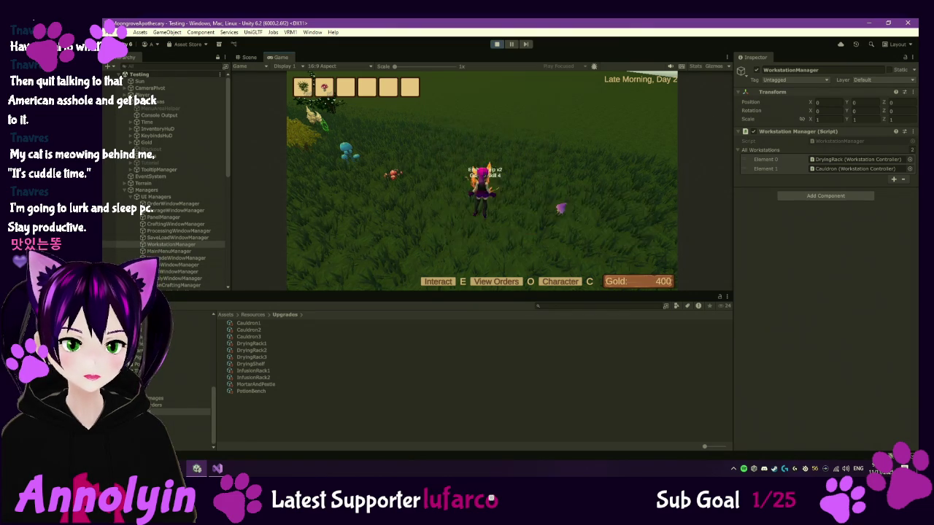
pyautogui.press('w')
pyautogui.press('w')
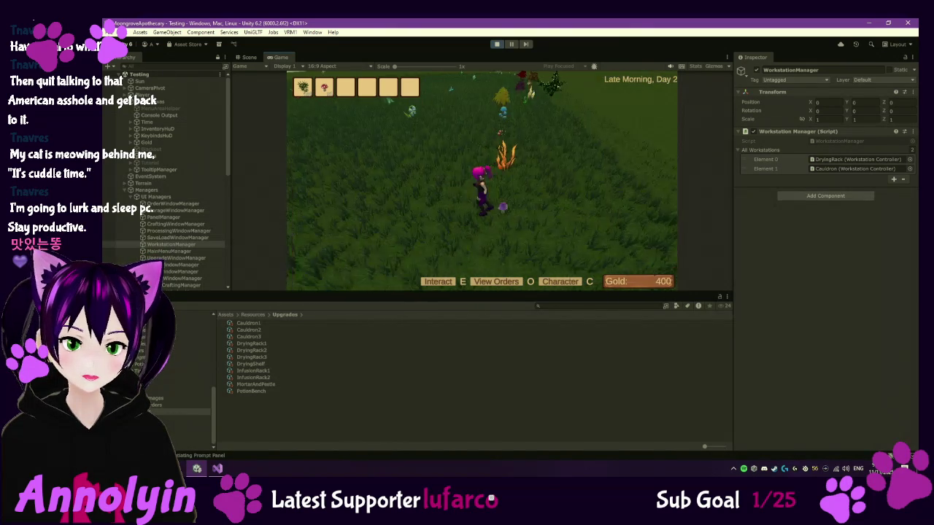
pyautogui.press('w')
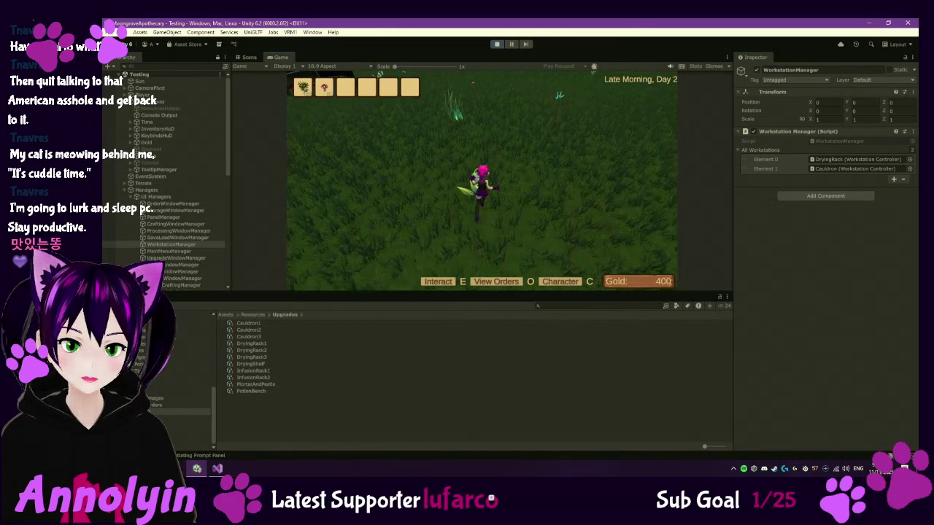
pyautogui.press('e')
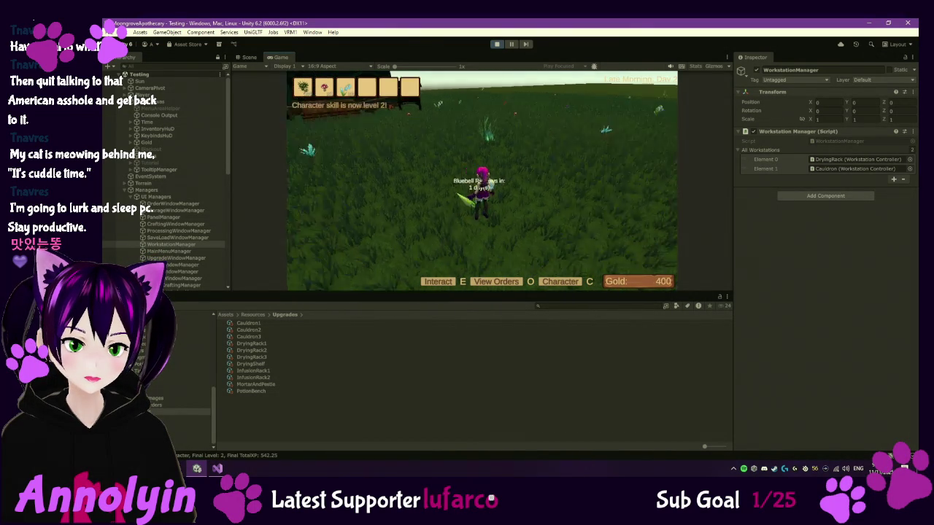
pyautogui.press('w')
pyautogui.press('w')
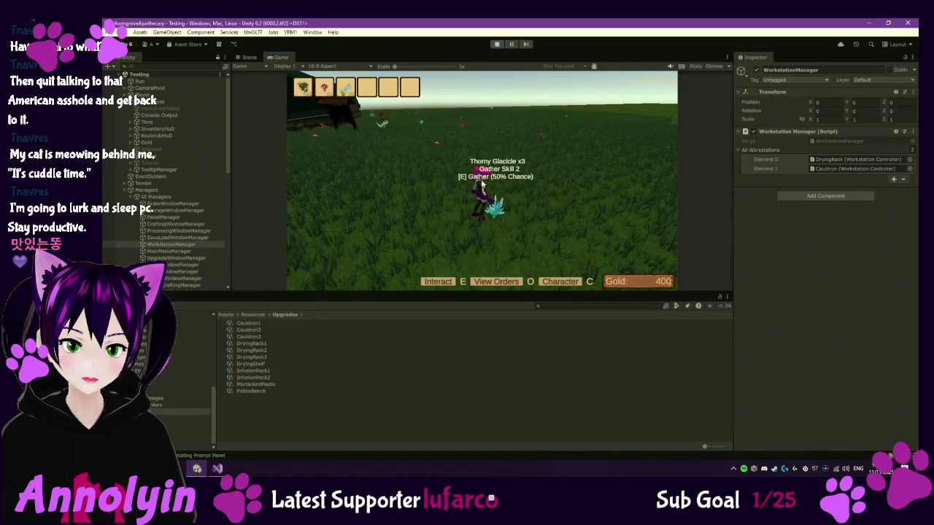
# - Risk gathering the Thorny Glacicle despite the skill warning, then run back toward a Redcap
pyautogui.press('e')
pyautogui.click(452, 219)
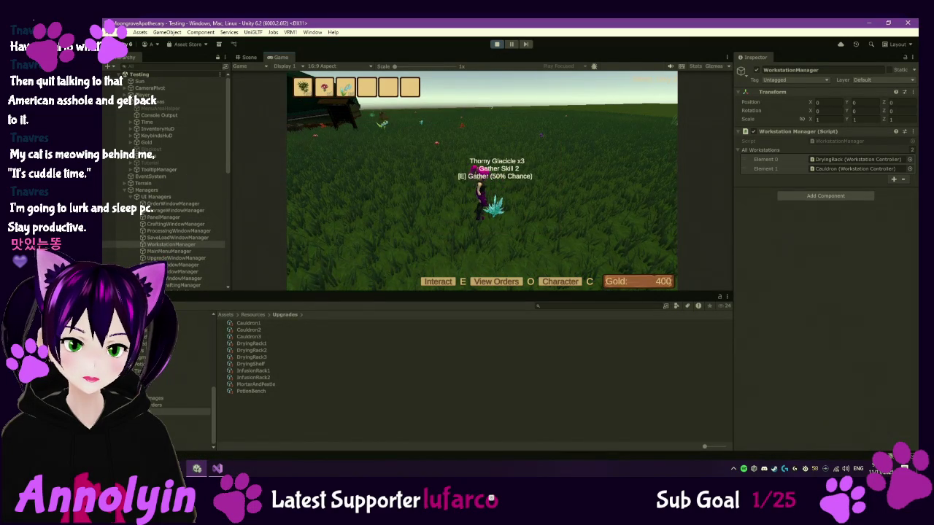
pyautogui.press('w')
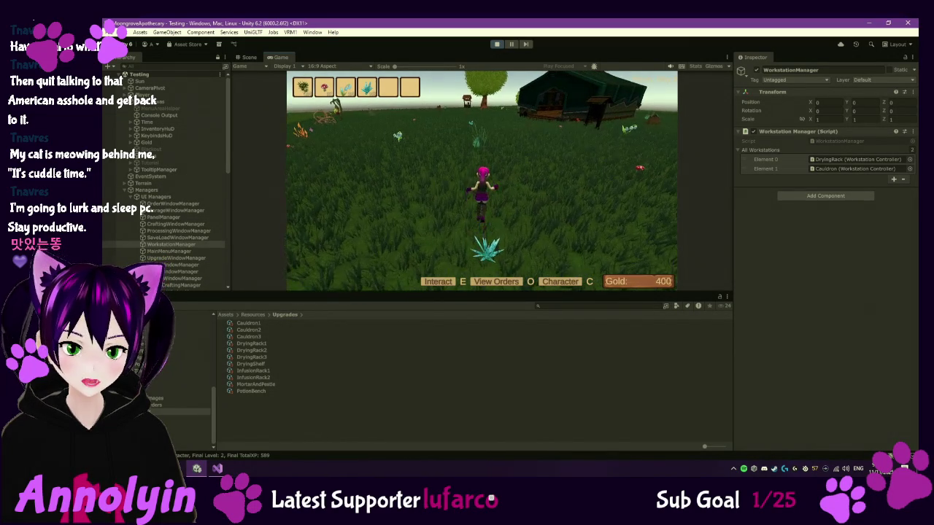
pyautogui.press('w')
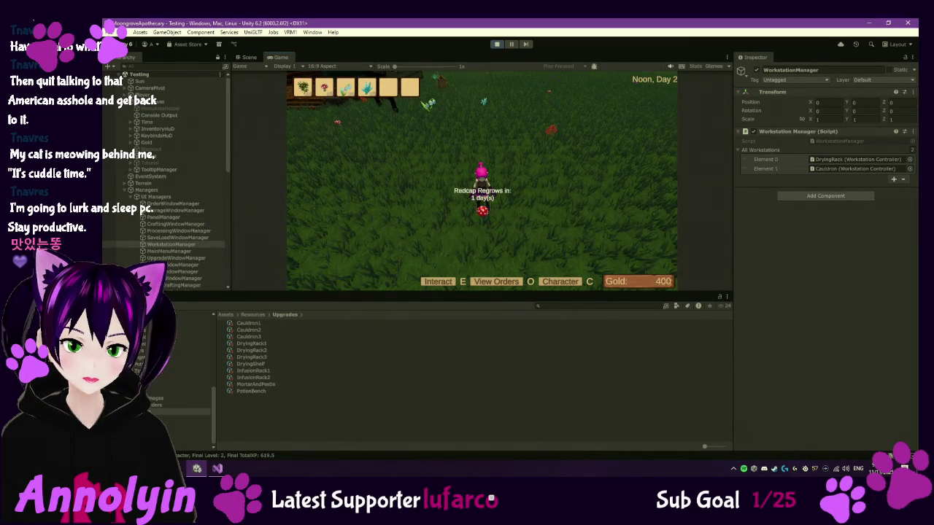
pyautogui.press('w')
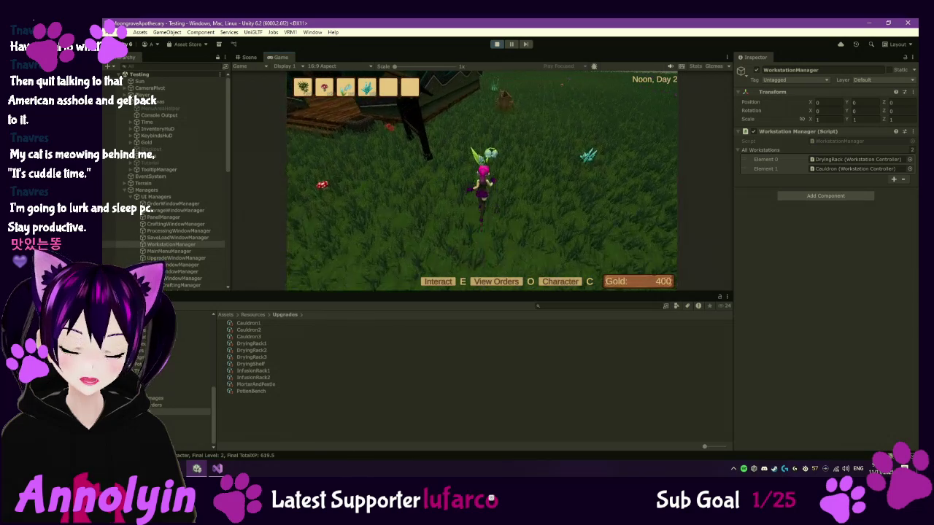
pyautogui.press('w')
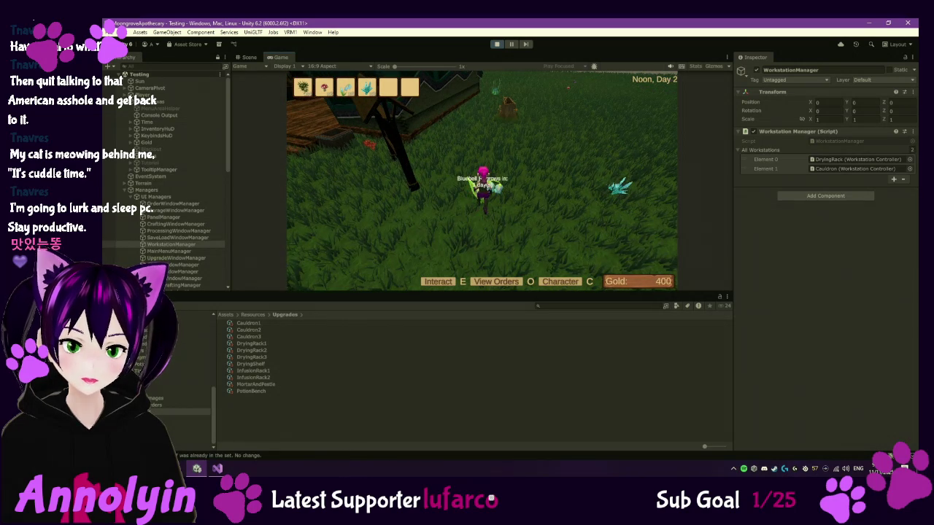
pyautogui.press('w')
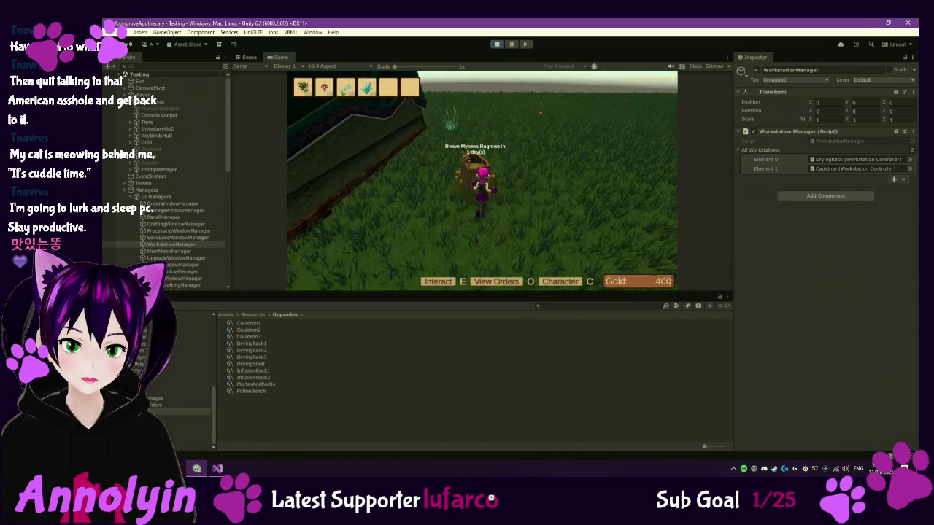
pyautogui.press('w')
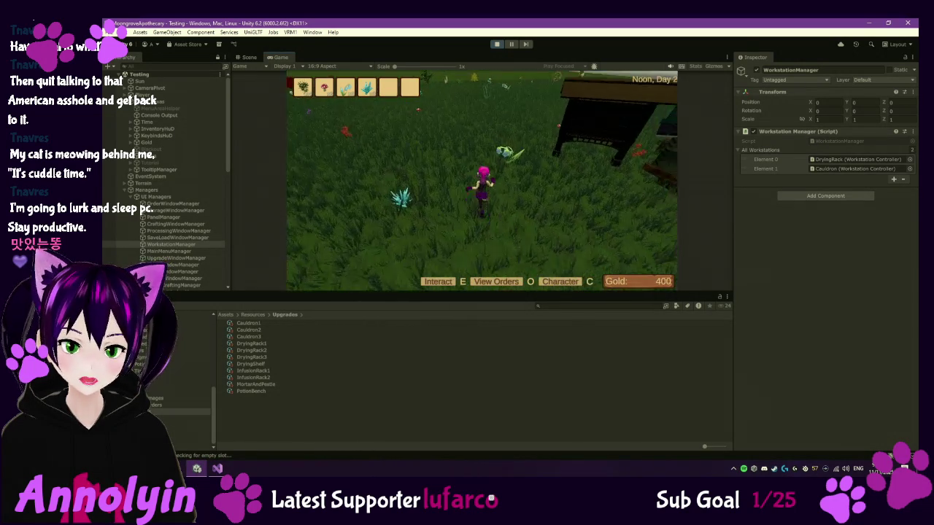
pyautogui.press('w')
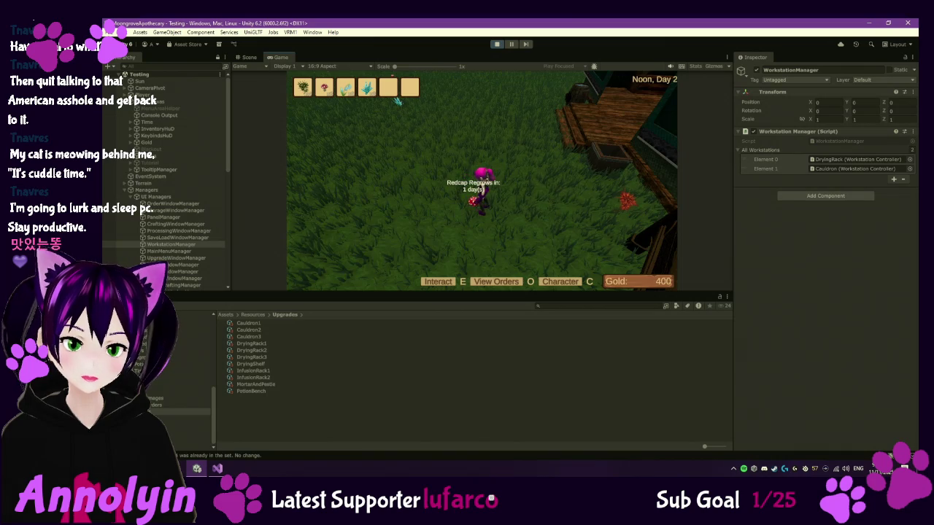
# - Decline the Redcap gather, which needs a higher gathering skill
pyautogui.press('w')
pyautogui.press('e')
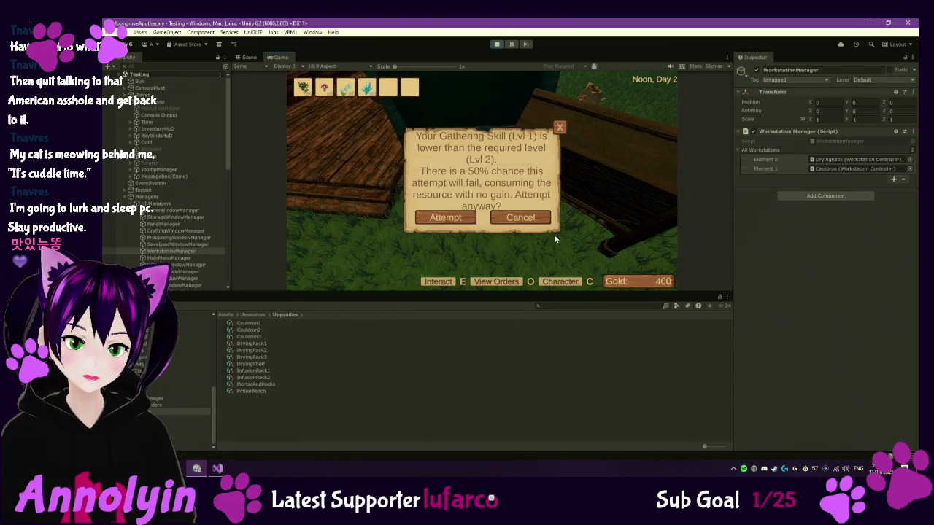
pyautogui.click(524, 218)
# - Run across the field to harvest Brown Mycena from the stump, then attempt the teal Humweed plant
pyautogui.press('w')
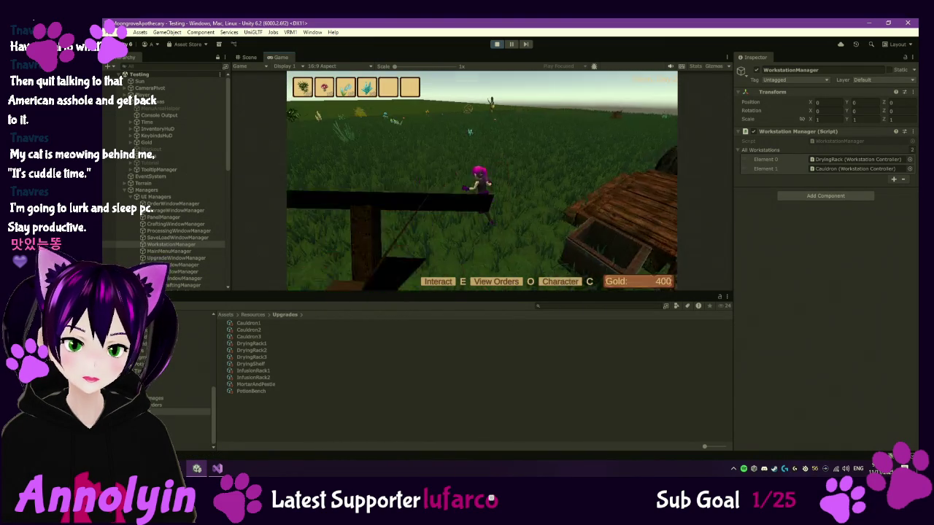
pyautogui.press('w')
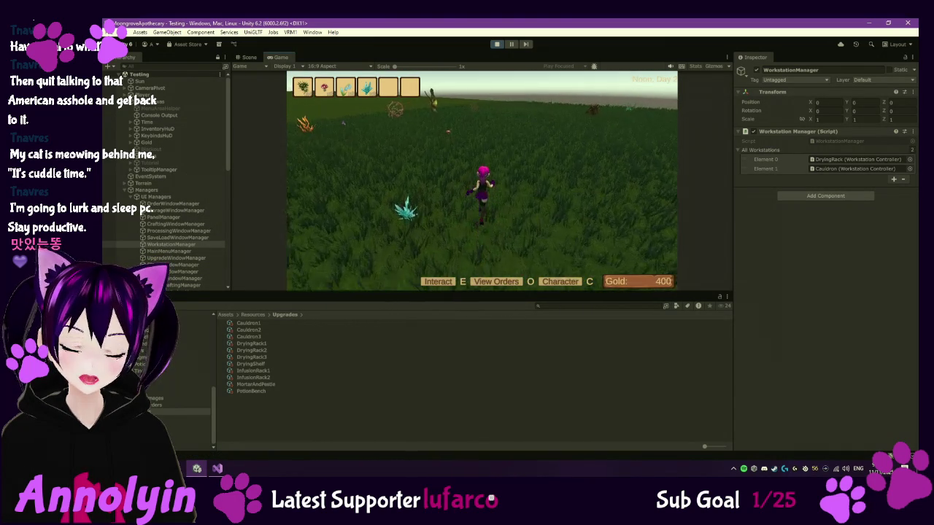
pyautogui.press('w')
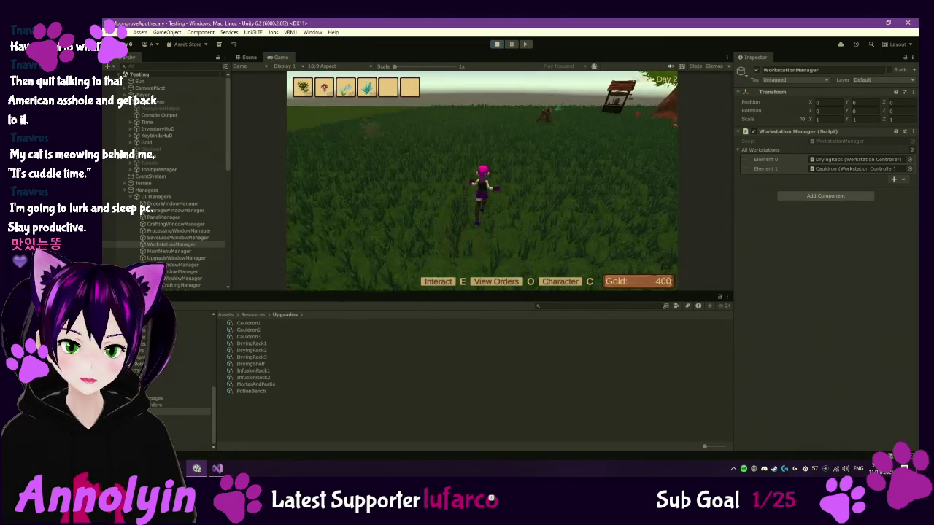
pyautogui.press('w')
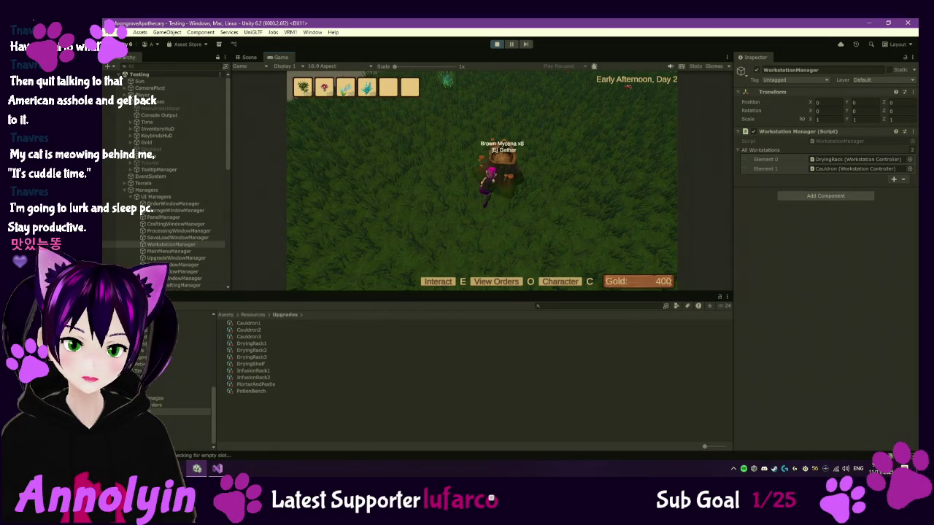
pyautogui.press('w')
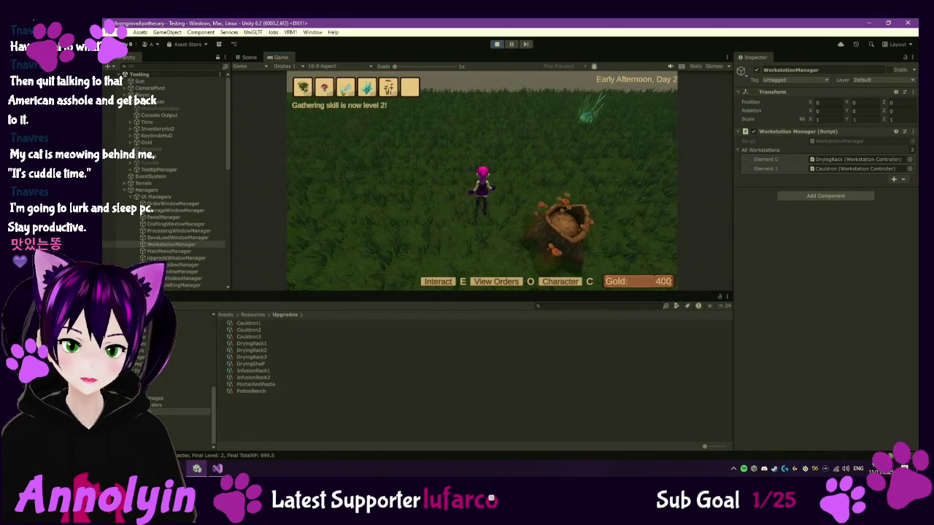
pyautogui.press('w')
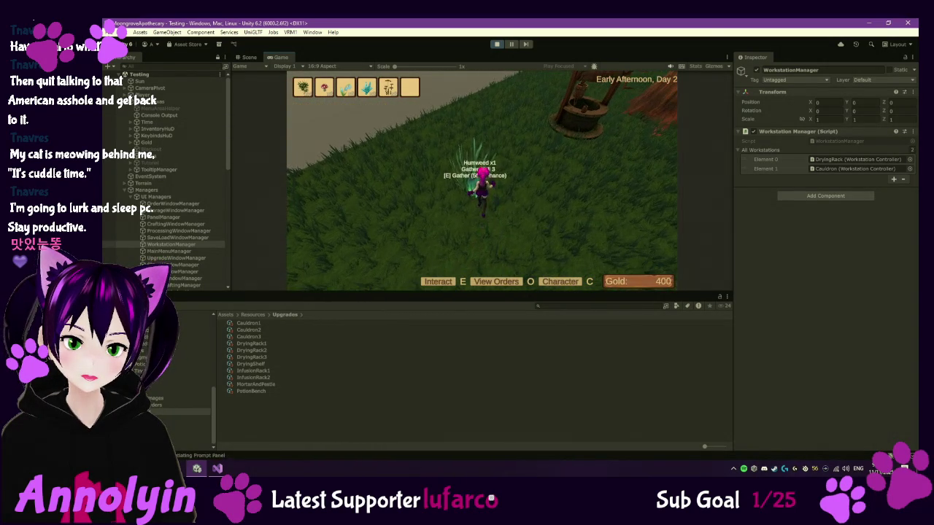
pyautogui.press('e')
pyautogui.click(445, 217)
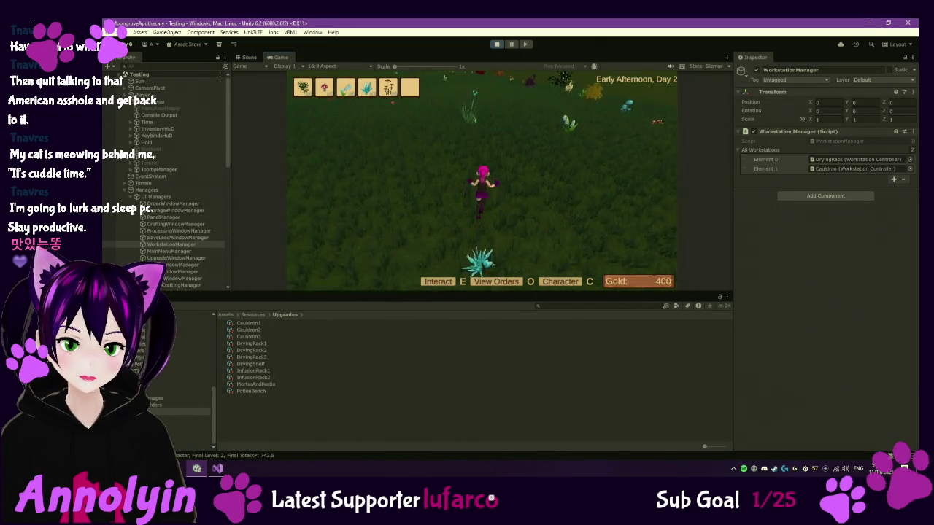
# - Keep gathering Humweed until it fills the sixth hotbar slot, reaching gathering level 2
pyautogui.press('e')
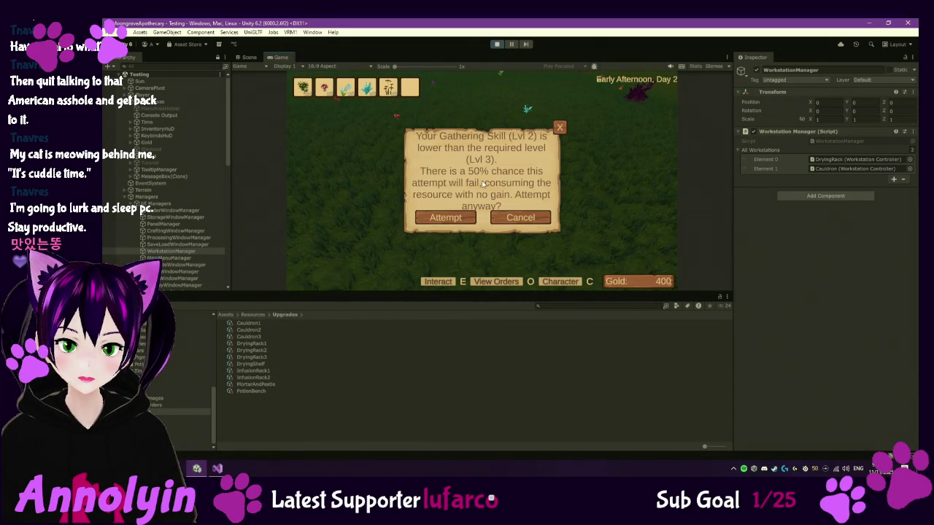
pyautogui.click(441, 219)
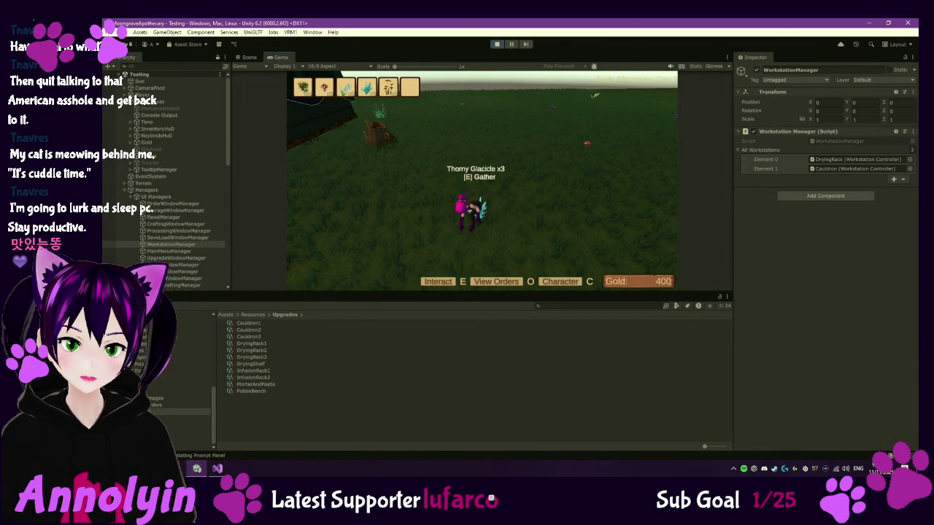
pyautogui.press('w')
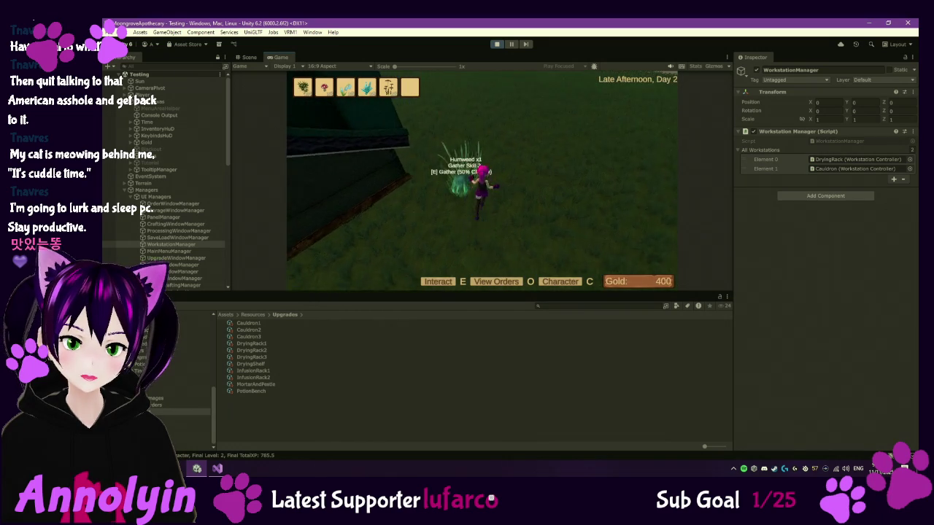
pyautogui.press('e')
pyautogui.click(452, 218)
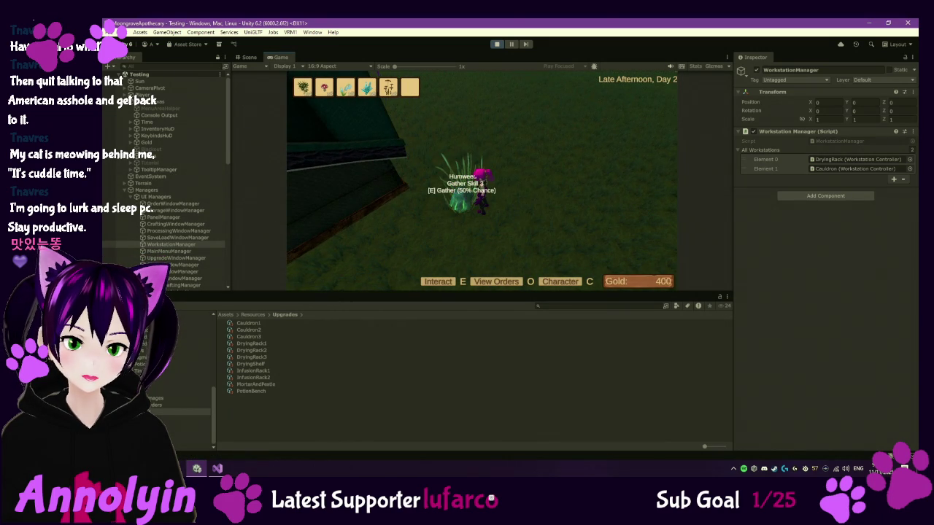
# - Run back across the field past the blue flower and into the house
pyautogui.press('w')
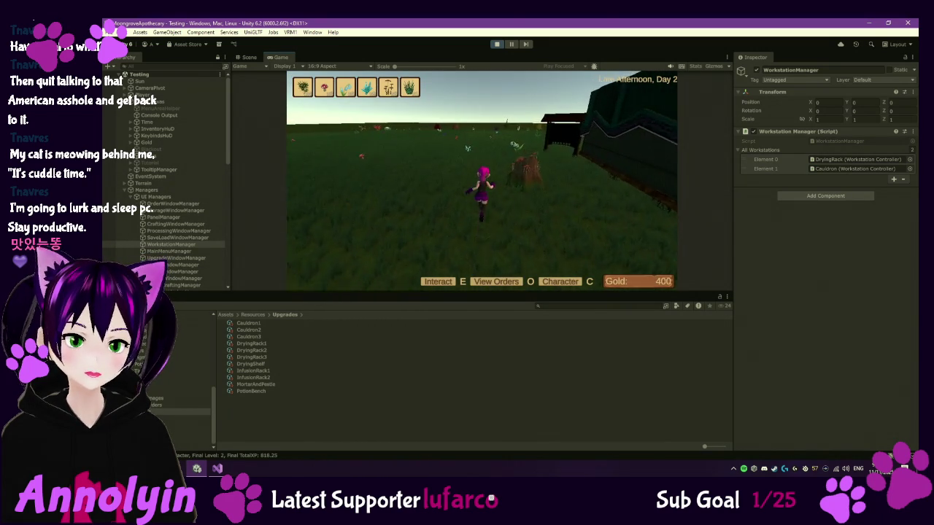
pyautogui.press('w')
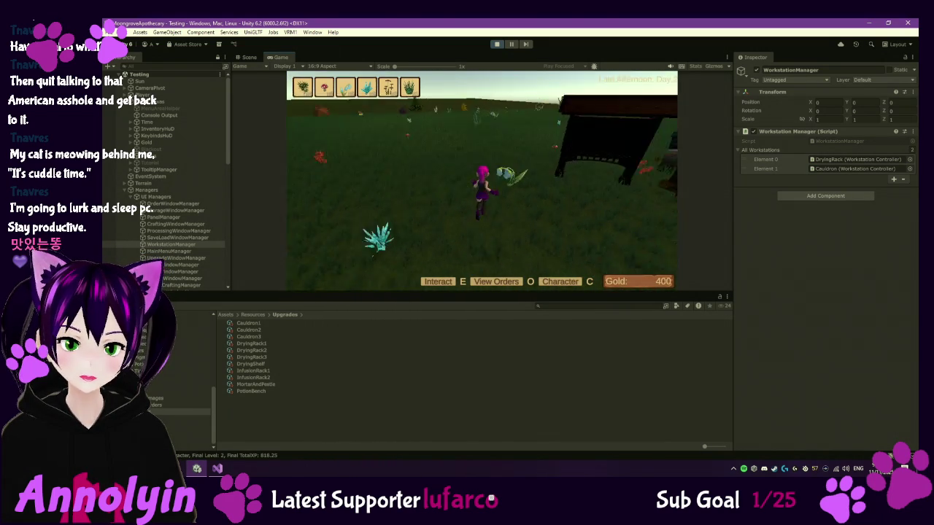
pyautogui.press('w')
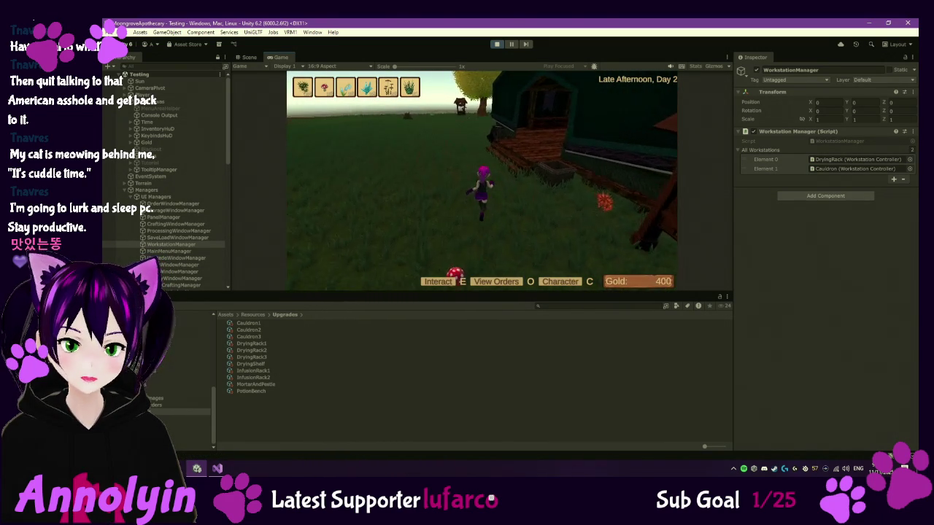
pyautogui.press('w')
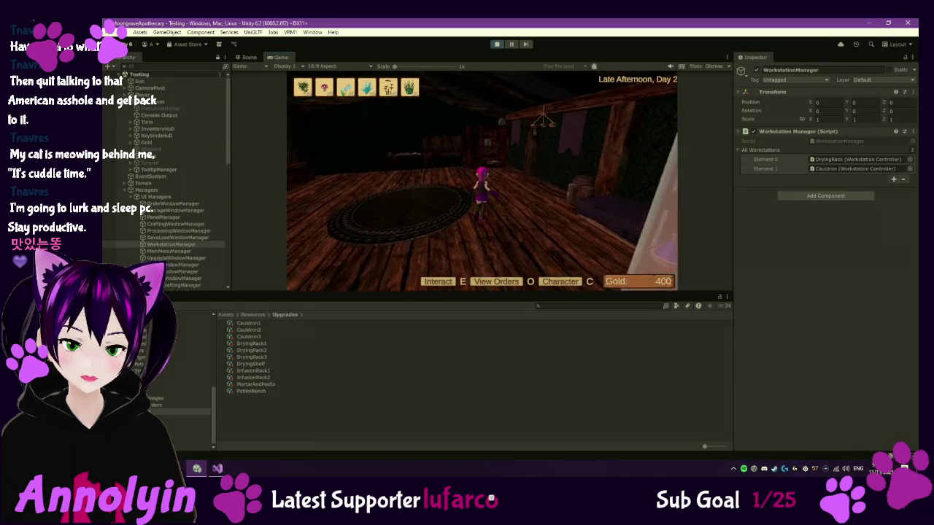
# - Fill the drying rack slots with Dried Brush Sage for three in total
pyautogui.press('w')
pyautogui.press('e')
pyautogui.click(495, 165)
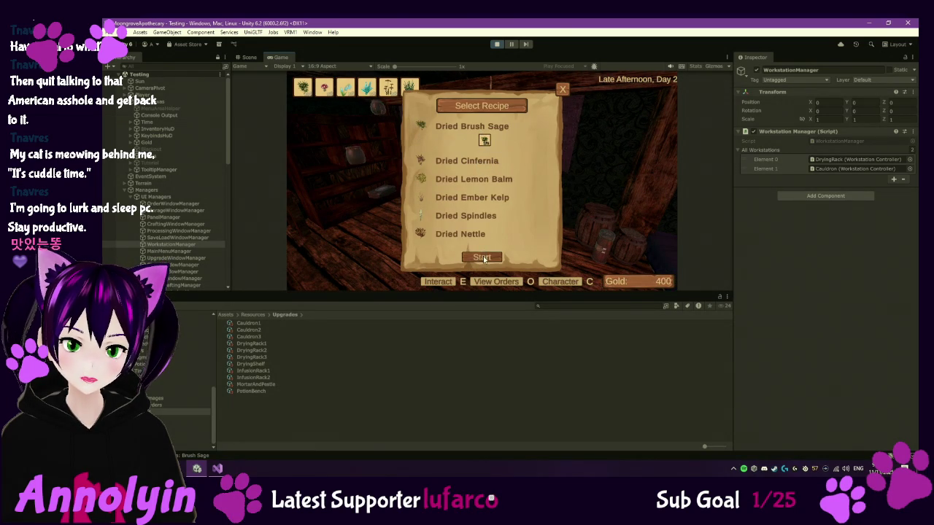
pyautogui.click(483, 257)
pyautogui.click(475, 191)
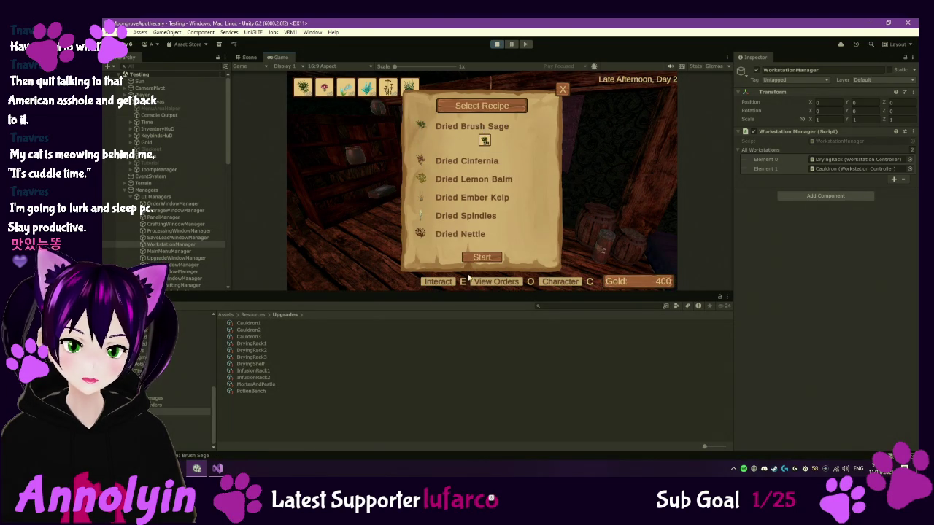
pyautogui.click(490, 257)
pyautogui.click(562, 87)
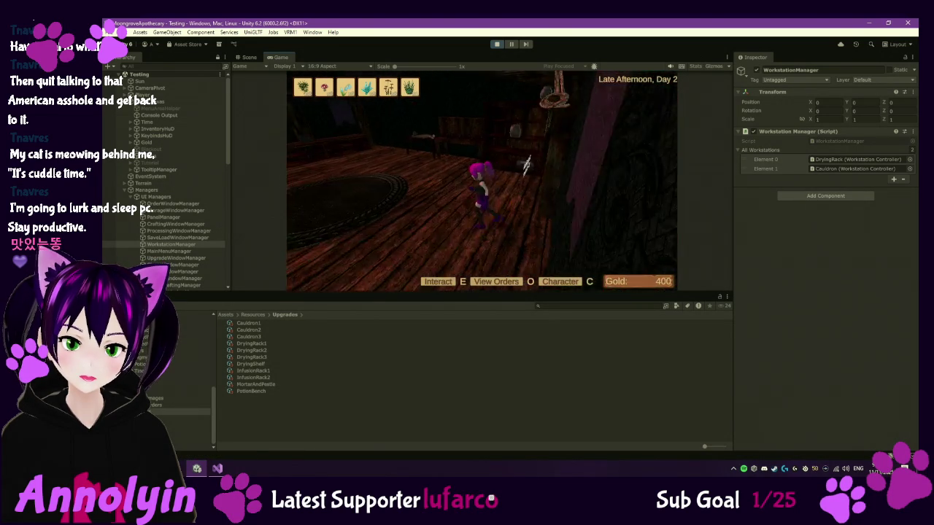
# - Deposit the gathered items into base storage and leave the shop without buying
pyautogui.press('e')
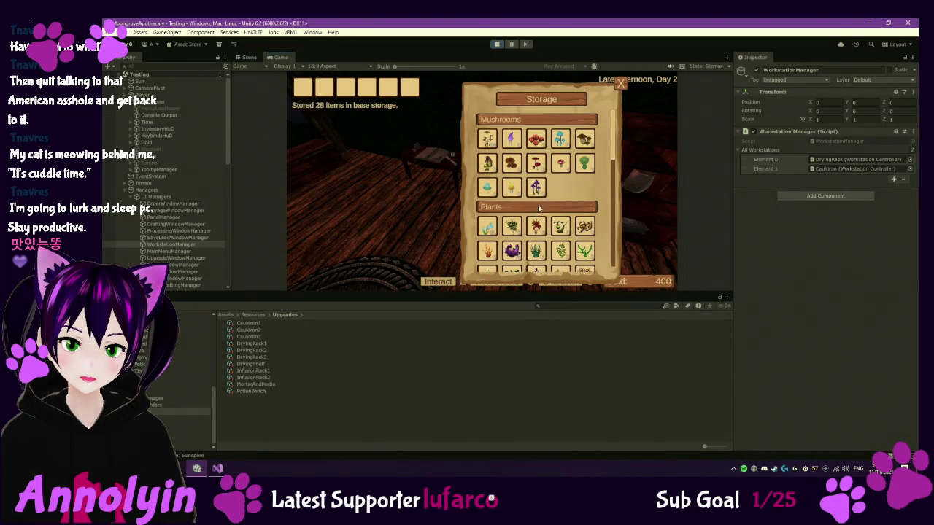
pyautogui.press('Escape')
pyautogui.press('w')
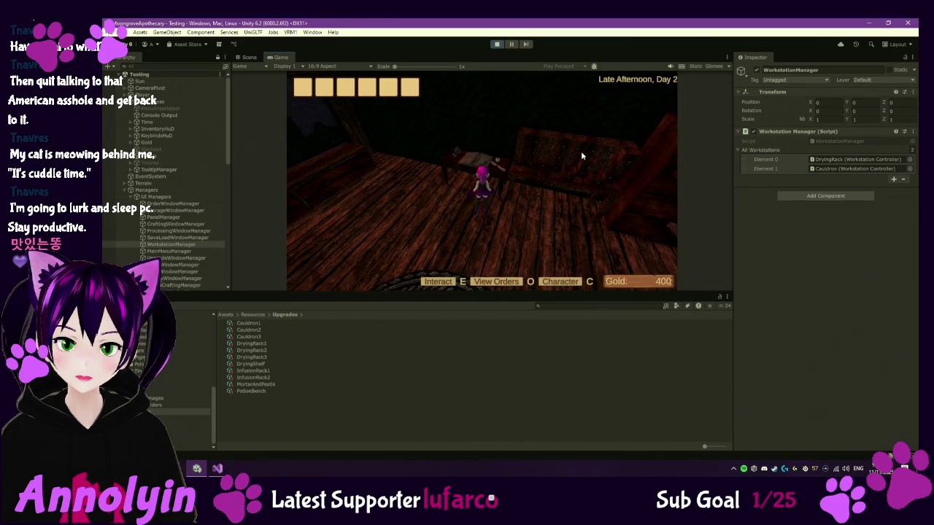
pyautogui.press('e')
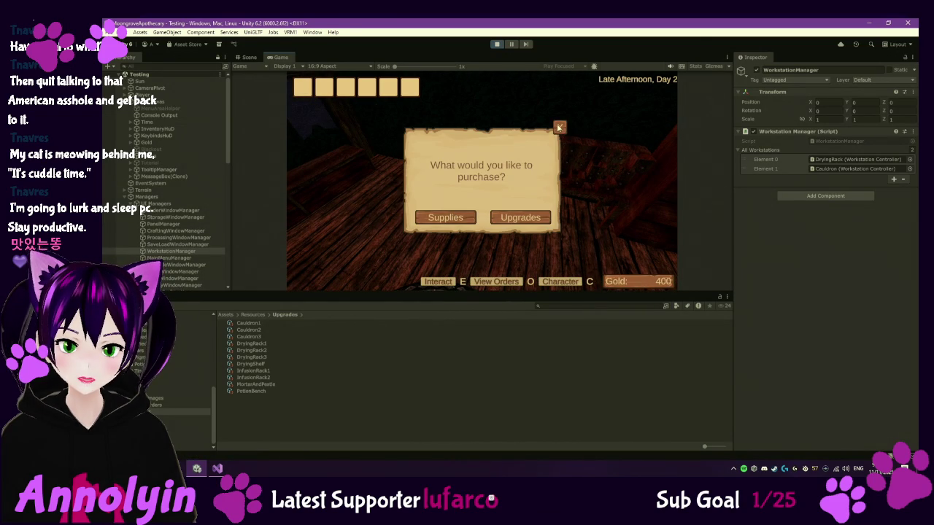
pyautogui.click(558, 128)
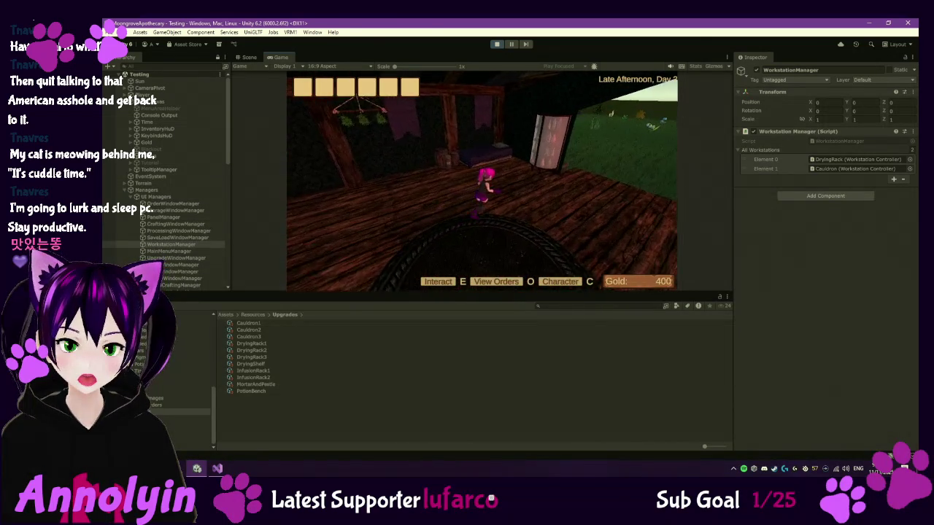
# - Sleep in the bed until the morning of Day 3
pyautogui.press('w')
pyautogui.press('e')
pyautogui.click(457, 199)
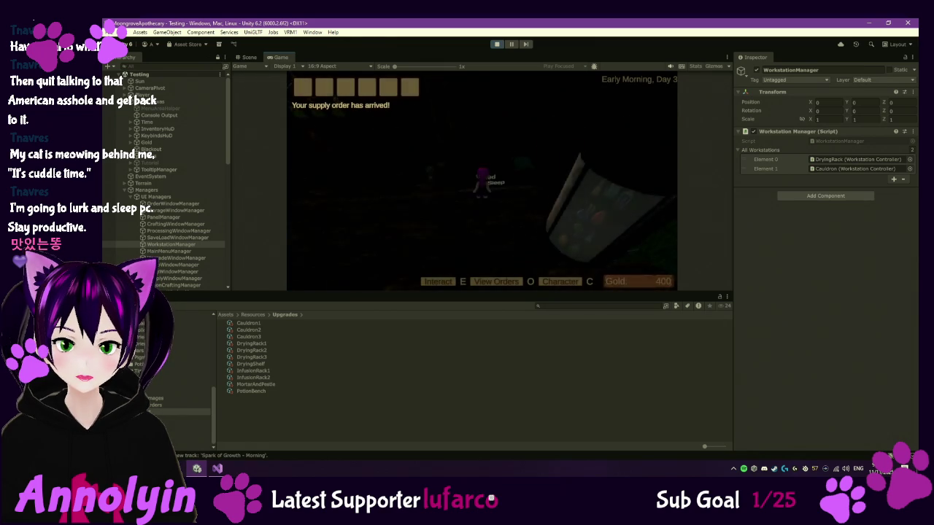
# - Collect water outside and start brewing Essence of Humweed in the cauldron
pyautogui.press('w')
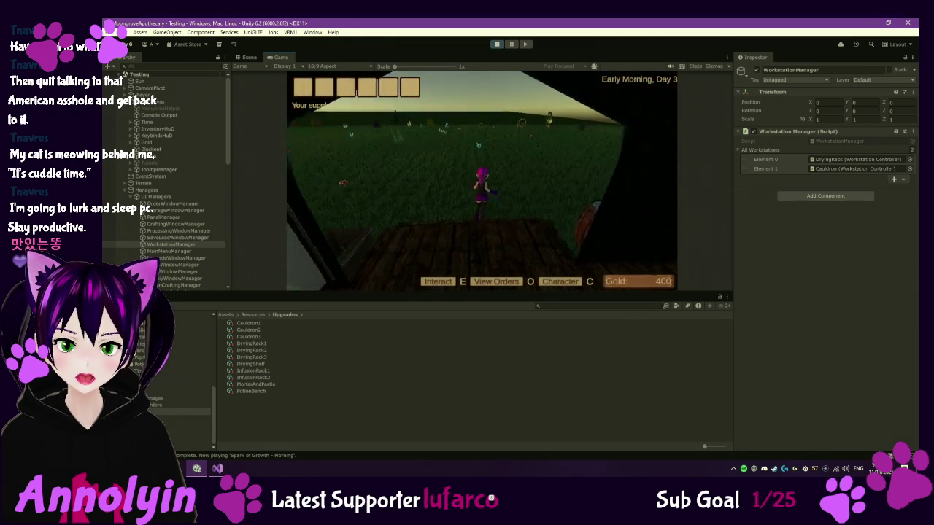
pyautogui.press('e')
pyautogui.press('w')
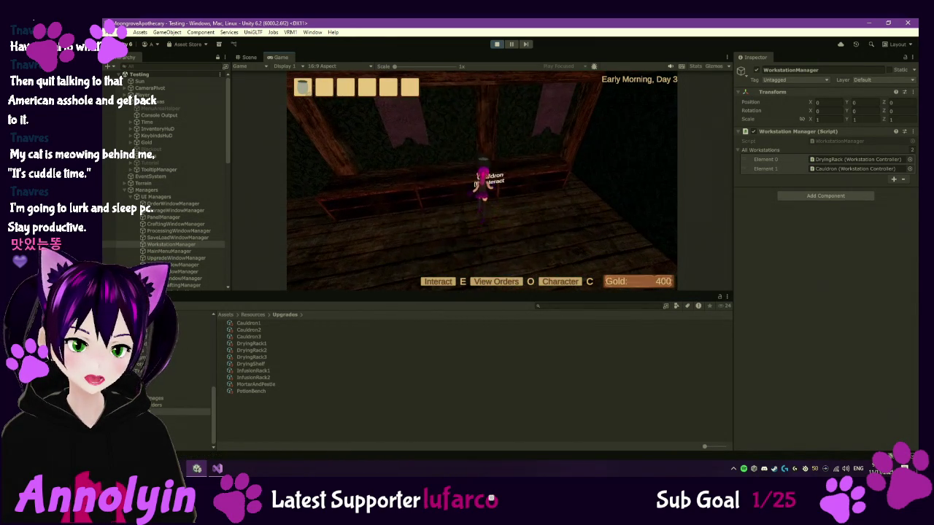
pyautogui.press('e')
pyautogui.click(483, 134)
pyautogui.click(489, 128)
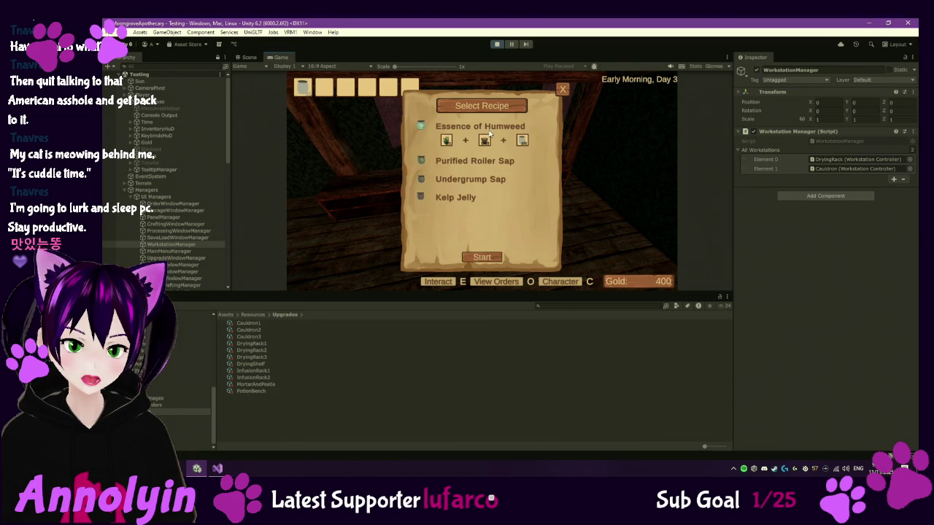
pyautogui.click(482, 257)
pyautogui.click(563, 89)
# - Check the three Dried Brush Sage timers on the drying rack
pyautogui.press('s')
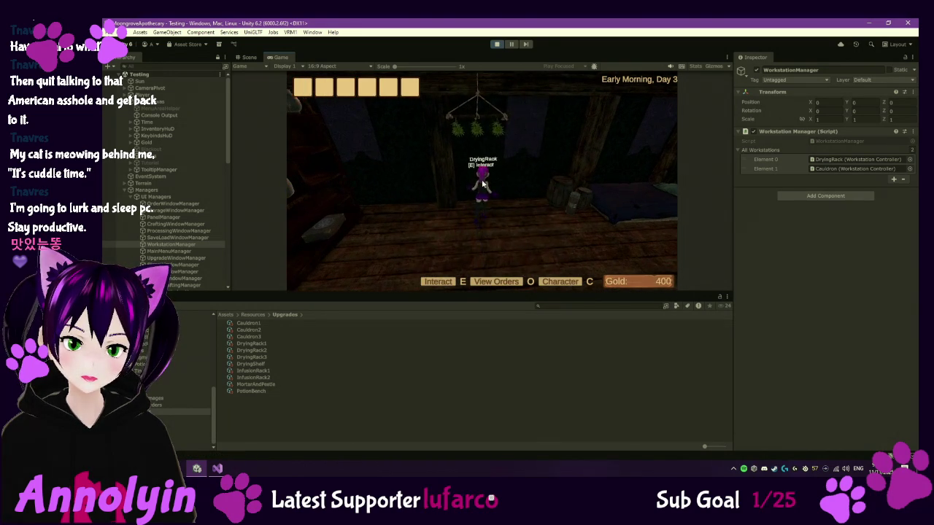
pyautogui.press('e')
pyautogui.click(563, 89)
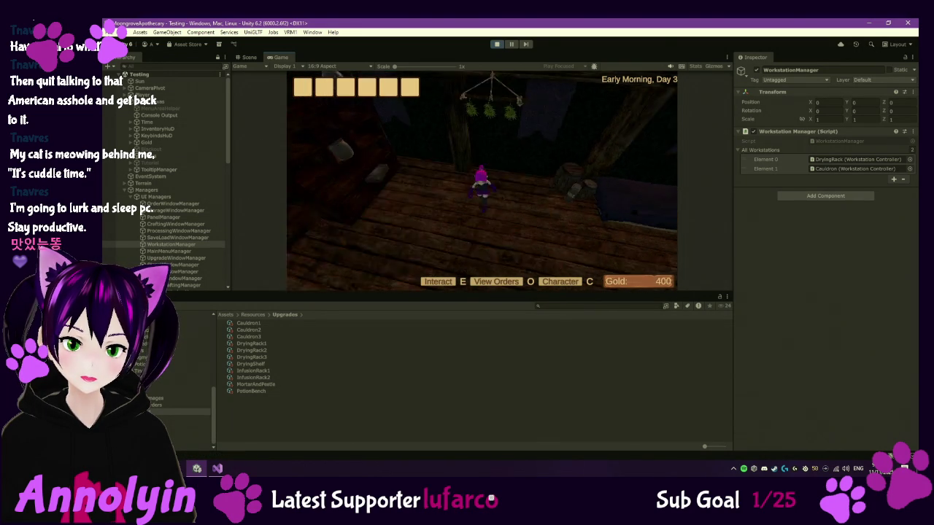
# - Save into Slot 1 over the Level 3 save, then bring File Explorer forward
pyautogui.press('Escape')
pyautogui.click(489, 171)
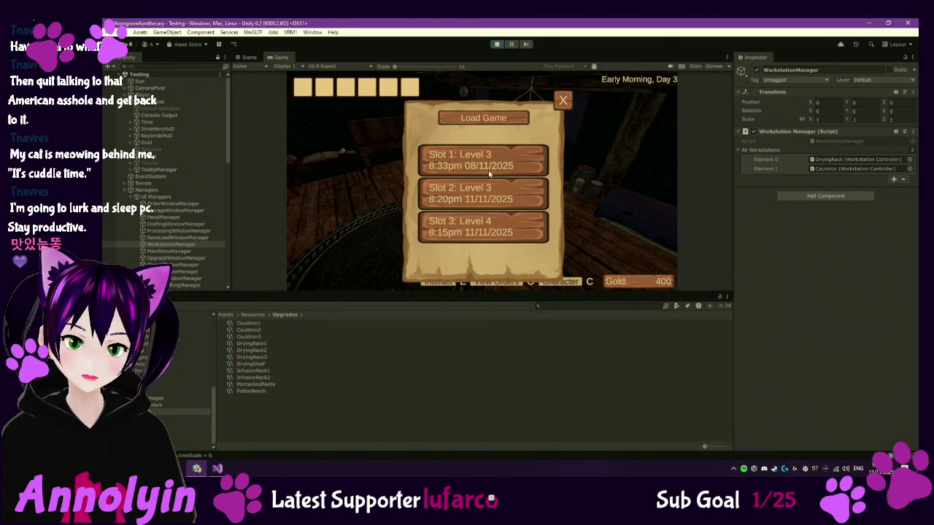
pyautogui.press('Escape')
pyautogui.click(487, 186)
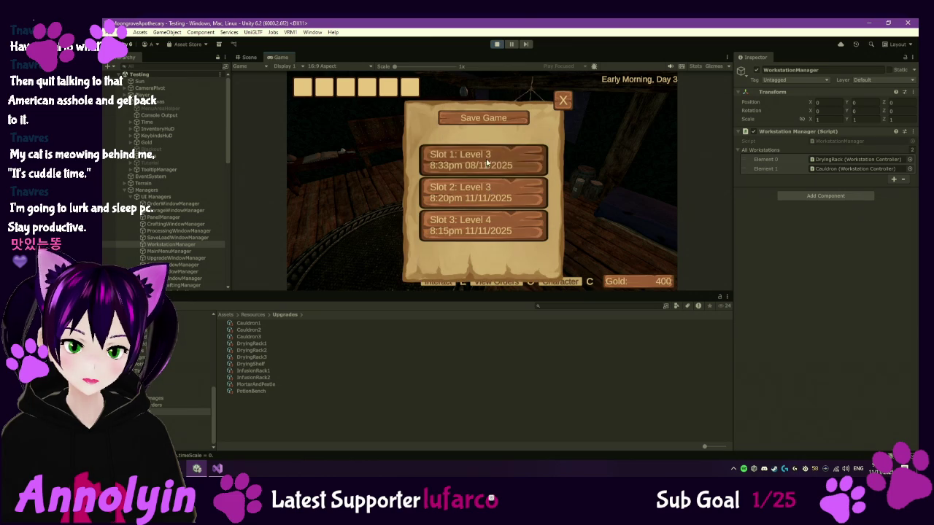
pyautogui.click(481, 162)
pyautogui.click(454, 263)
pyautogui.click(459, 221)
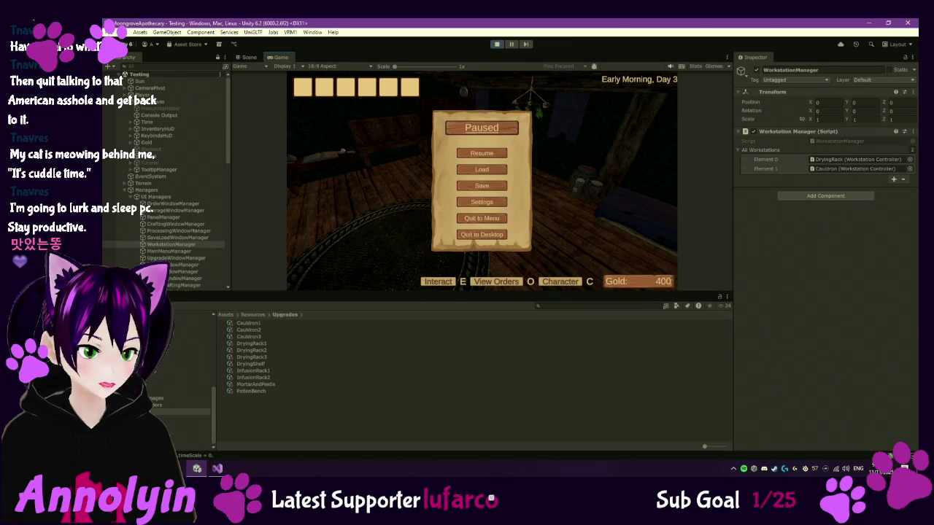
pyautogui.moveTo(197, 469)
pyautogui.click(204, 431)
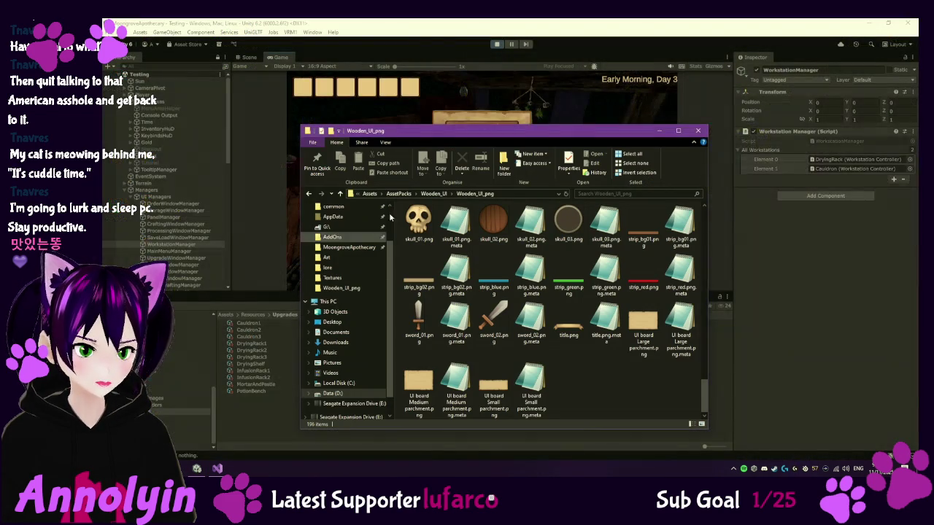
# - Go to the MoongroveApothecary folder's Saves subfolder and open Slot1.json
pyautogui.click(370, 193)
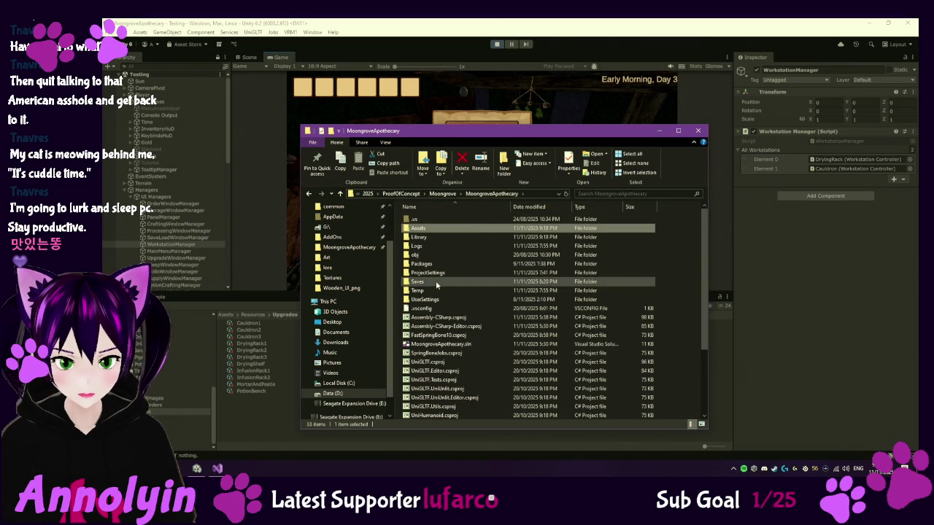
pyautogui.doubleClick(435, 273)
pyautogui.doubleClick(435, 218)
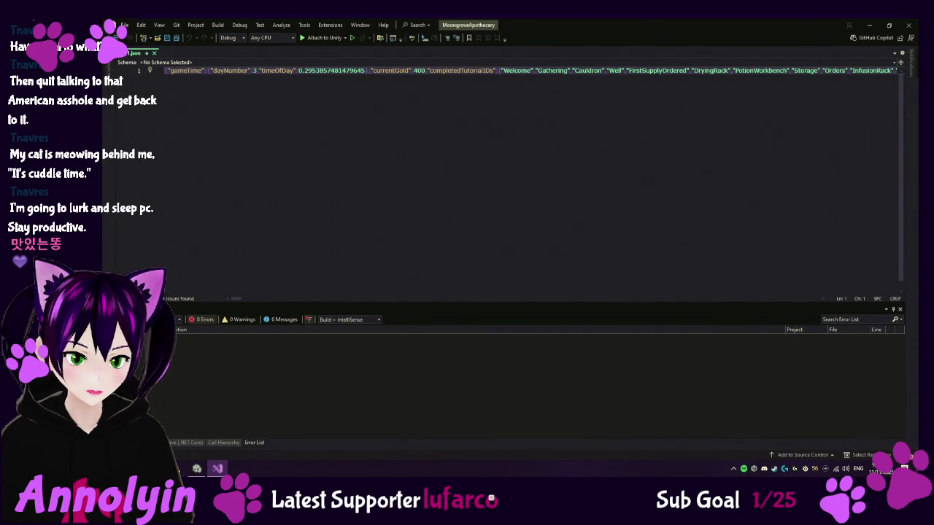
# - Bring the Saves folder window forward and drag Slot1.json out of the listing
pyautogui.moveTo(177, 468)
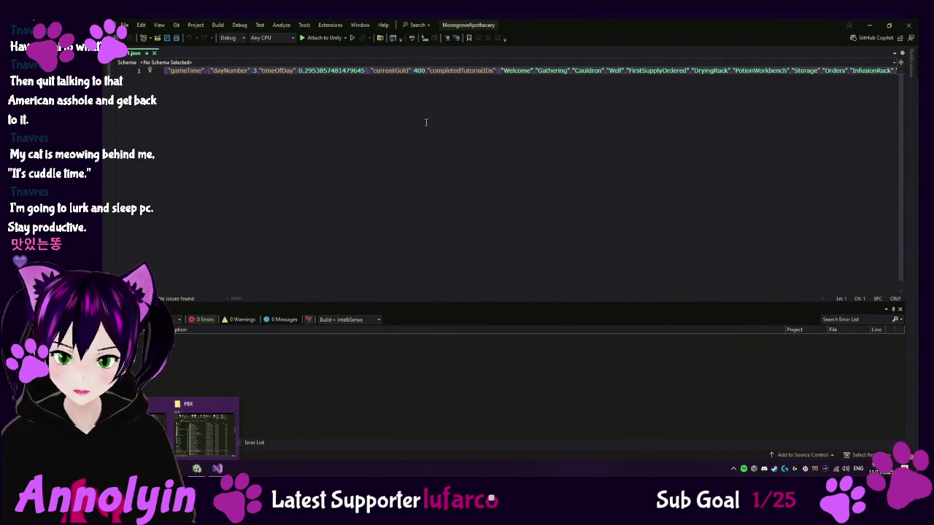
pyautogui.click(155, 416)
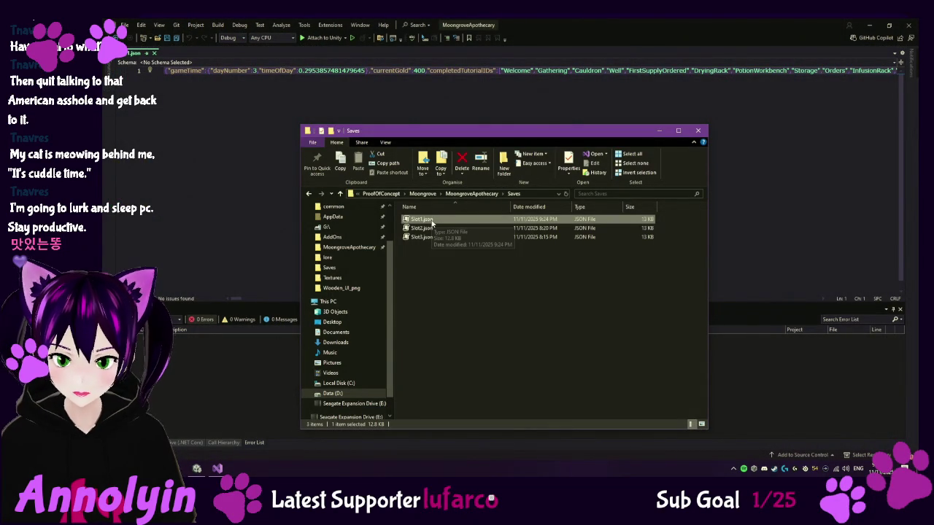
pyautogui.moveTo(430, 222)
pyautogui.mouseDown()
pyautogui.moveTo(680, 208)
pyautogui.moveTo(657, 95)
pyautogui.mouseUp()
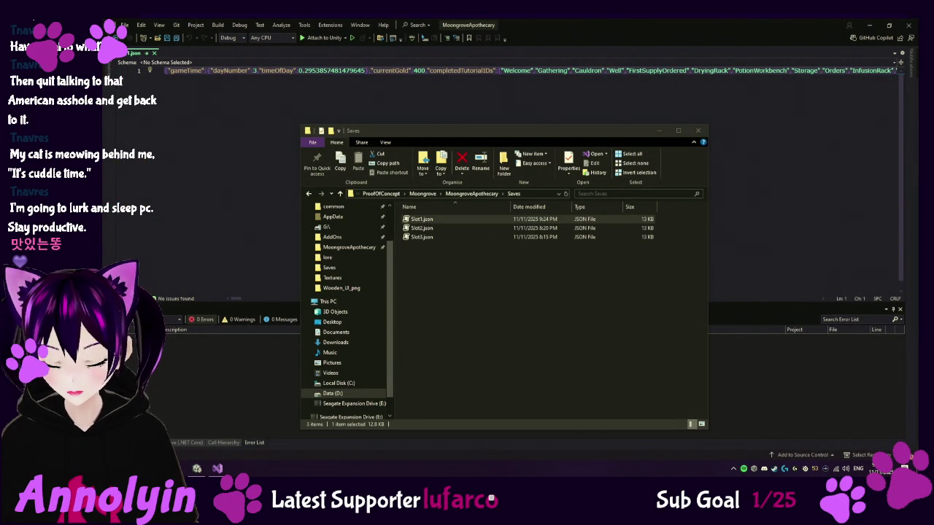
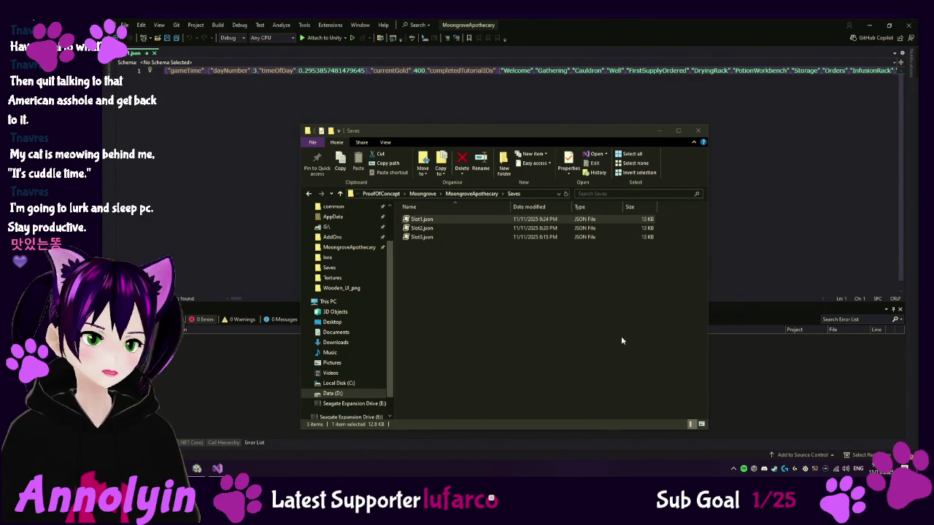
# - Paste the Slot1 save JSON into JSONLint and validate it to pretty-print it
pyautogui.click(232, 106)
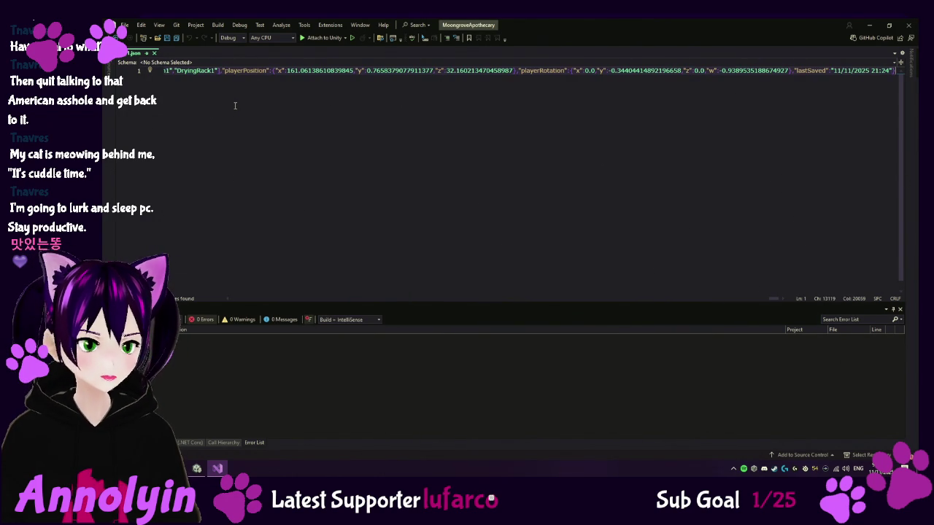
pyautogui.hotkey('alt', 'Tab')
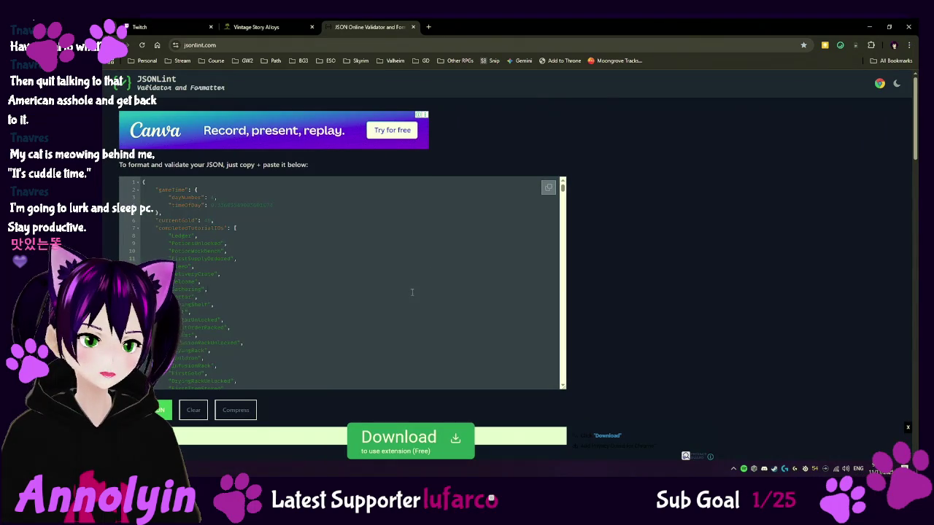
pyautogui.click(411, 292)
pyautogui.hotkey('ctrl', 'v')
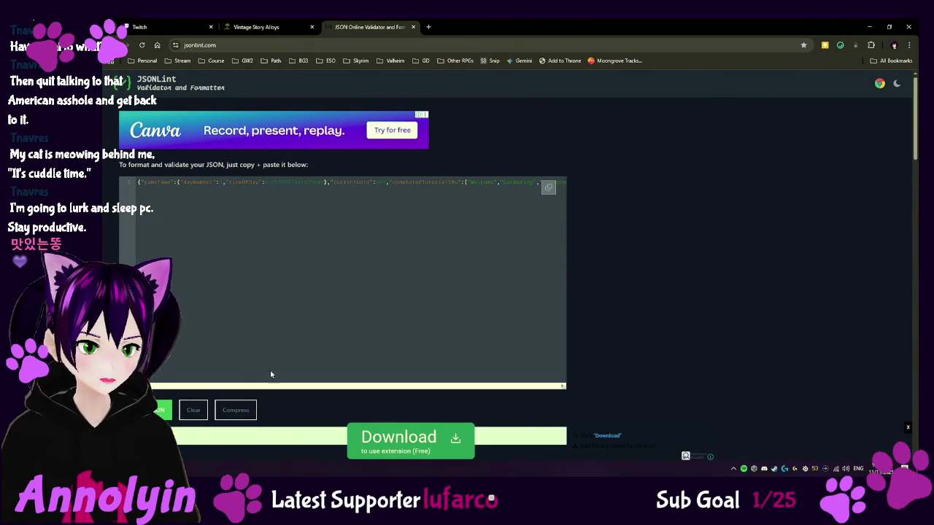
pyautogui.click(160, 410)
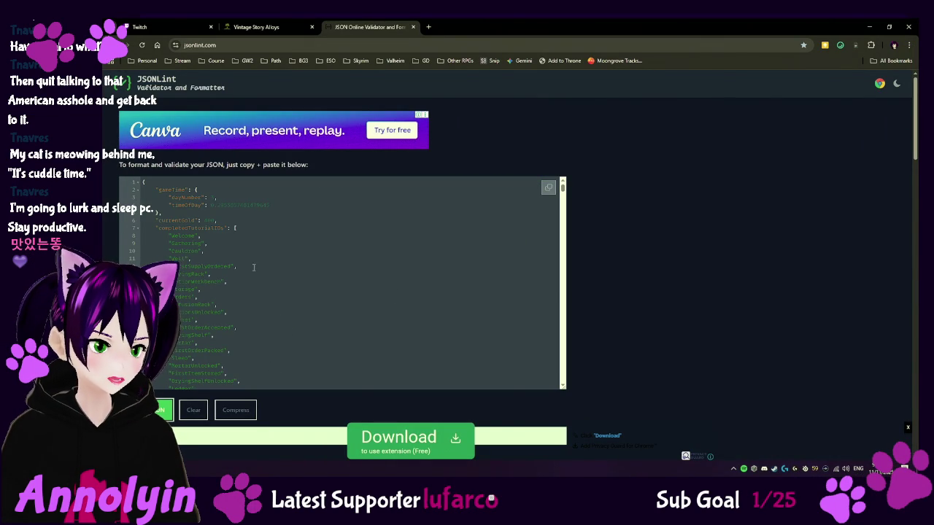
# - Take the formatted JSON back to Visual Studio and select the Slot1 file's existing contents
pyautogui.hotkey('ctrl', 'a')
pyautogui.click(530, 216)
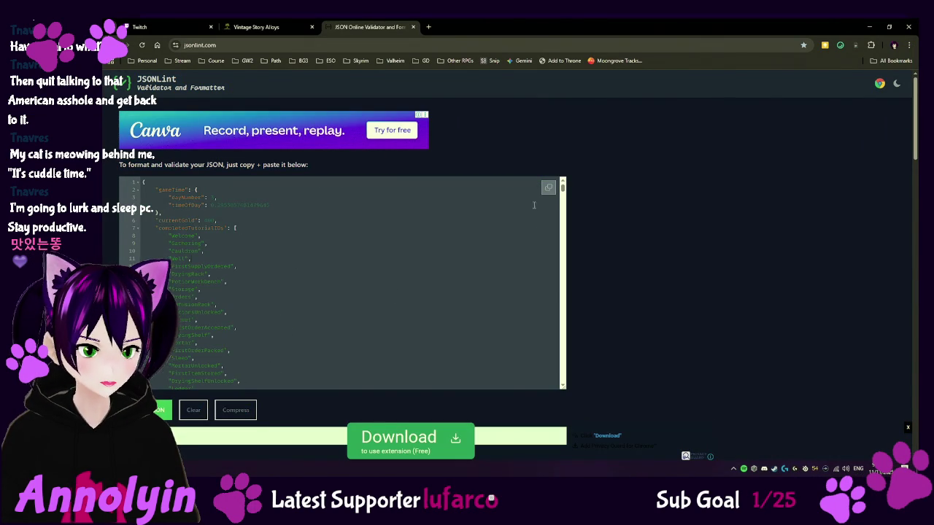
pyautogui.click(189, 467)
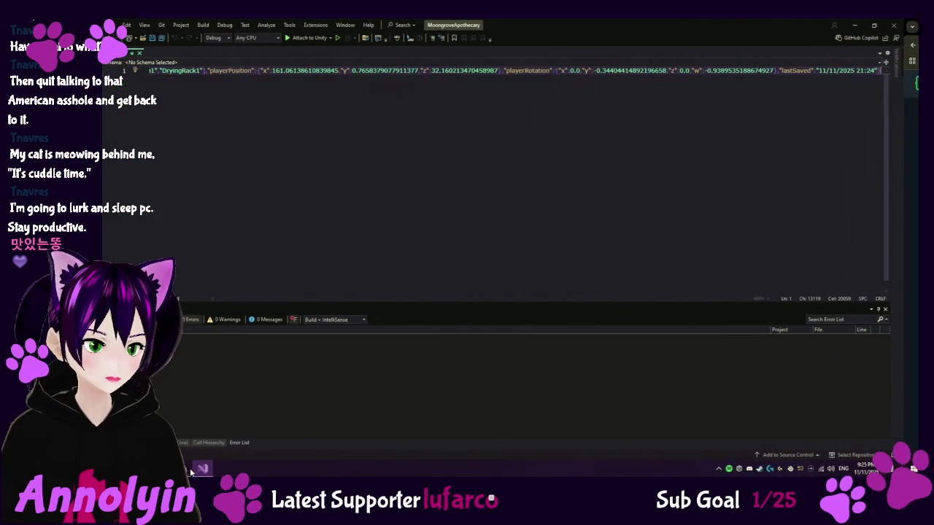
pyautogui.hotkey('ctrl', 'a')
# - Replace Slot1.json's contents with the formatted JSON and scroll through to review it
pyautogui.hotkey('ctrl', 'v')
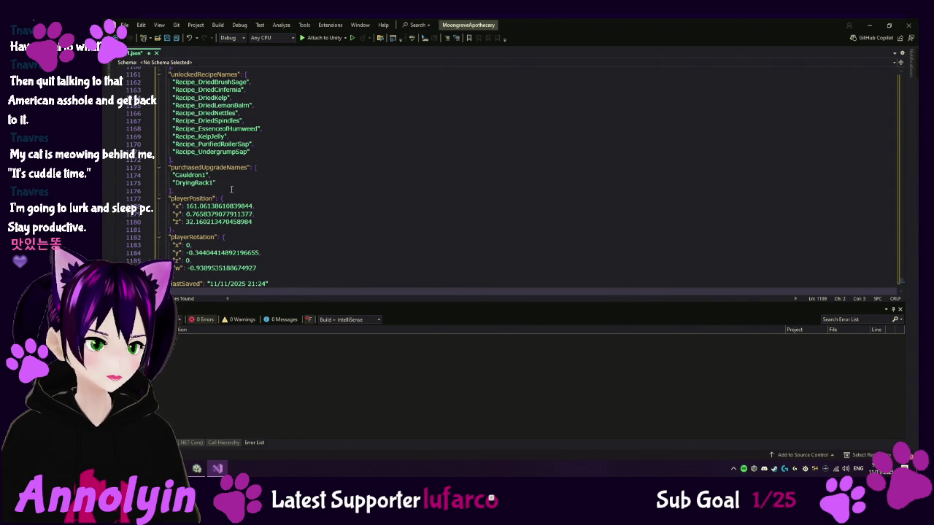
pyautogui.scroll(-5, 215, 177)
pyautogui.scroll(20, 394, 164)
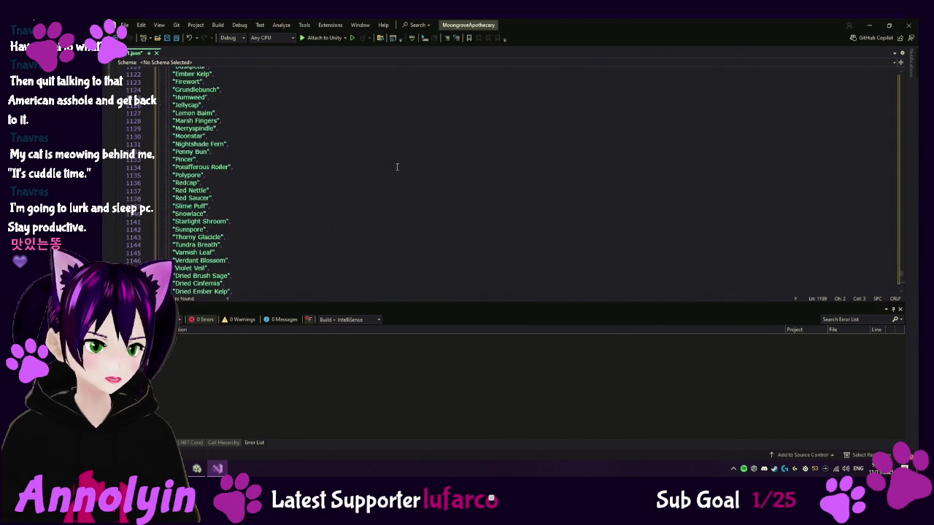
pyautogui.scroll(20, 394, 166)
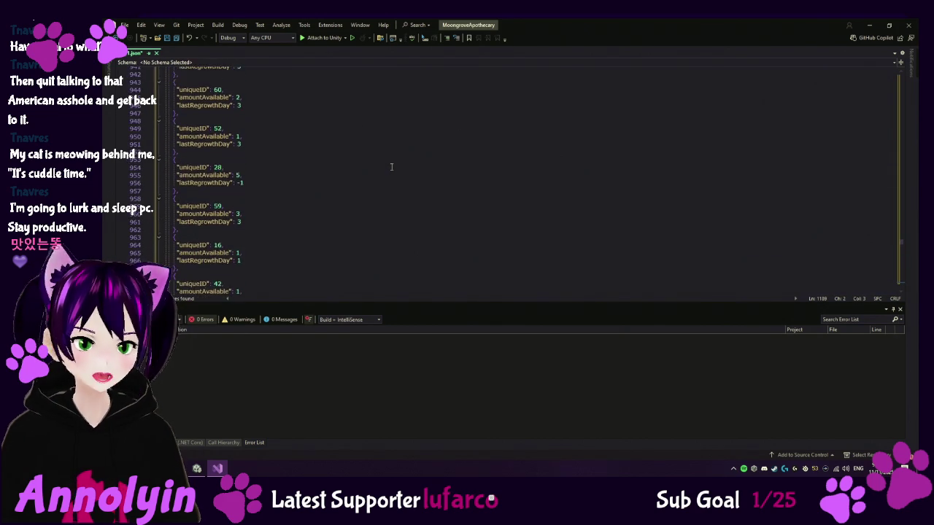
pyautogui.scroll(20, 391, 167)
# - Close Slot1.json with Don't Save and minimize Visual Studio
pyautogui.hotkey('ctrl', 'F4')
pyautogui.click(527, 286)
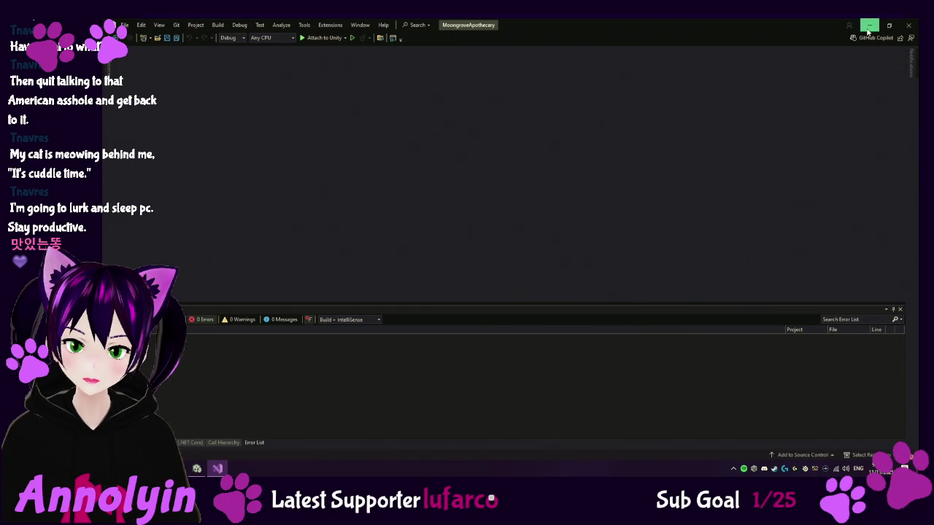
pyautogui.click(870, 25)
# - Close the Saves Explorer window, stop Unity play mode, and collapse the Managers hierarchy group
pyautogui.click(698, 131)
pyautogui.click(497, 44)
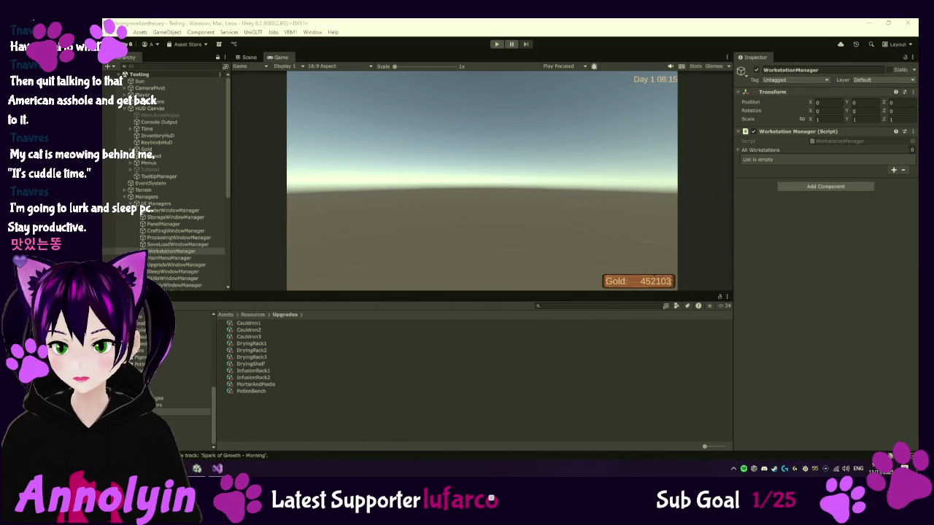
pyautogui.hotkey('alt', 'Tab')
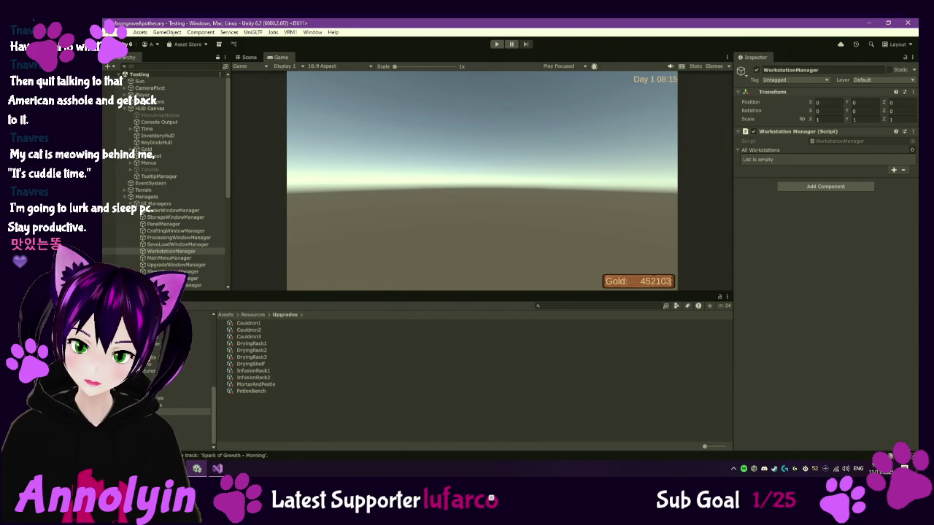
pyautogui.hotkey('alt', 'Tab')
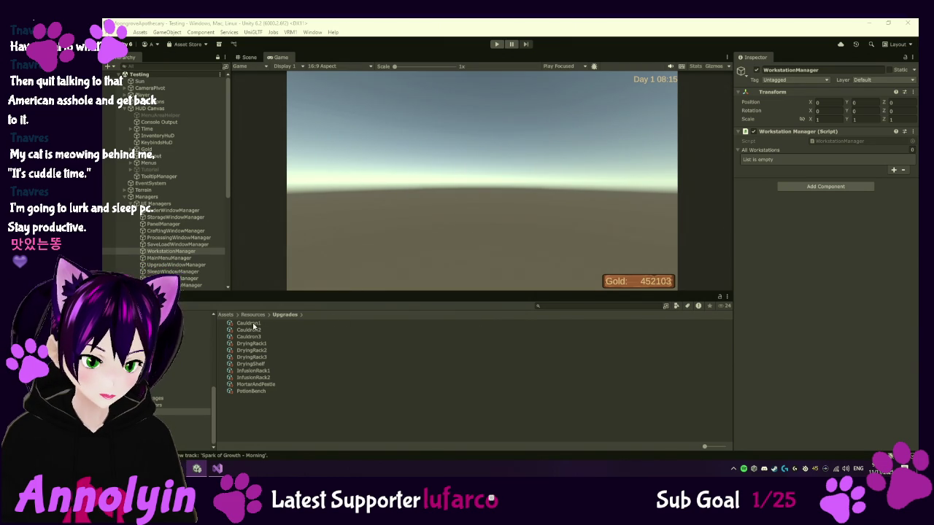
pyautogui.click(124, 197)
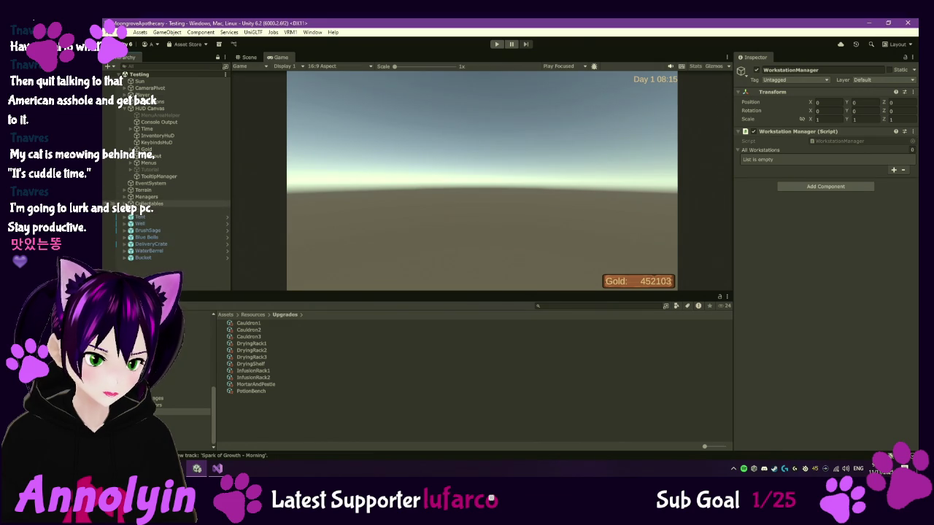
# - Expand Tent > Workstations in the Hierarchy and select the Cauldron object
pyautogui.click(125, 203)
pyautogui.scroll(-1, 182, 220)
pyautogui.click(150, 178)
pyautogui.click(124, 178)
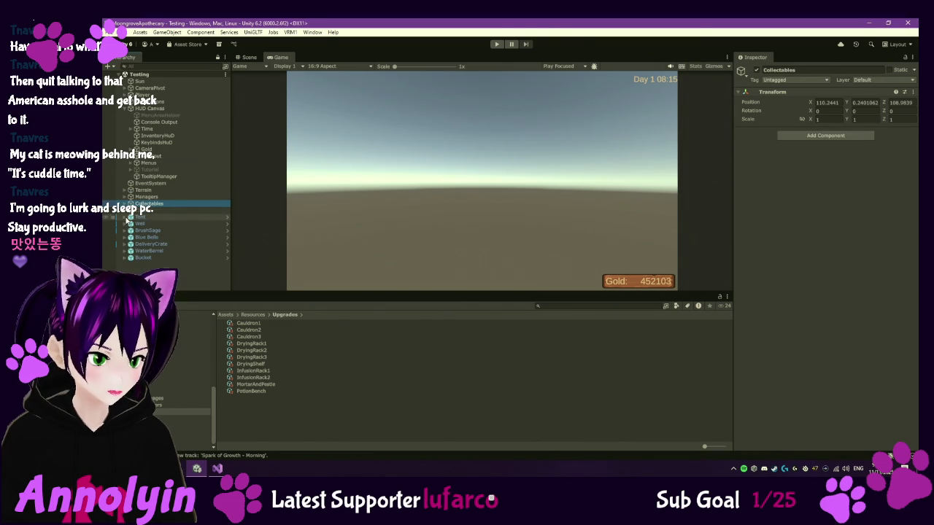
pyautogui.click(124, 217)
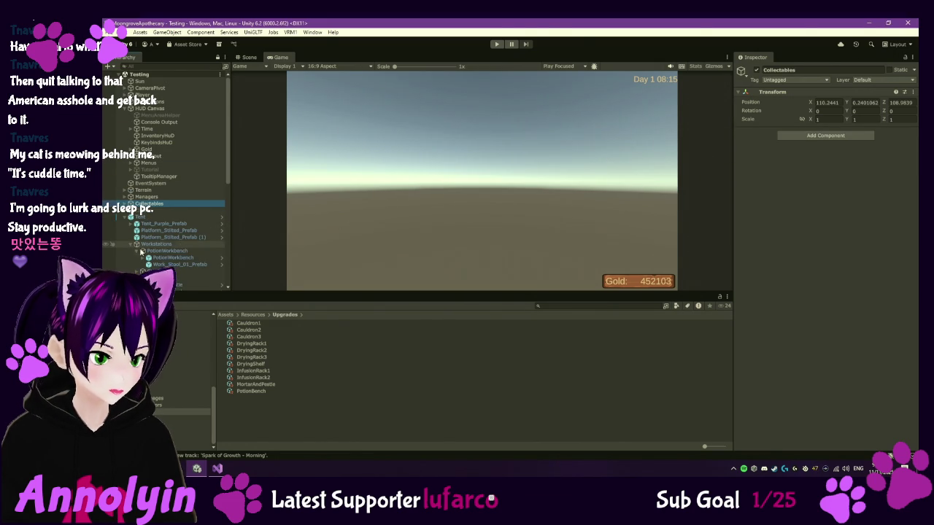
pyautogui.scroll(-3, 175, 234)
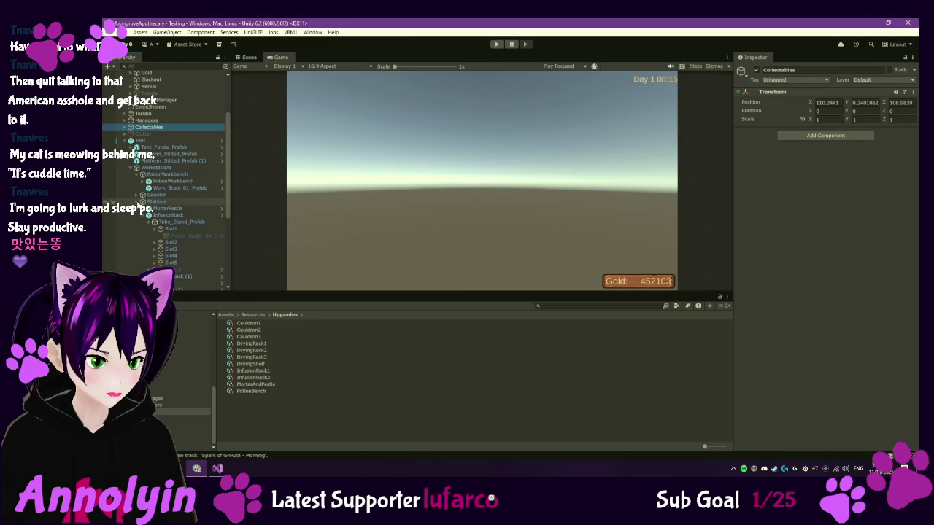
pyautogui.click(179, 285)
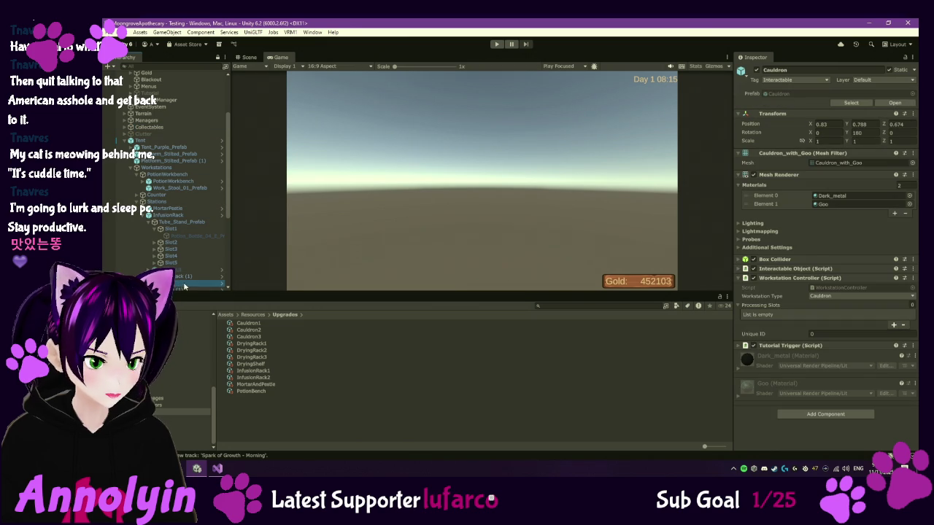
# - Frame the Cauldron in the Scene view and ping its Goo material in the Jars folder
pyautogui.click(248, 57)
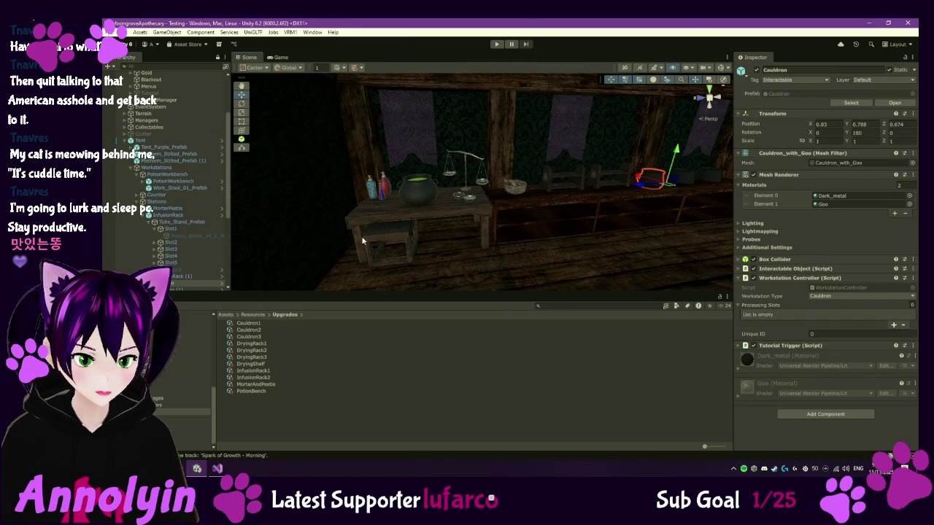
pyautogui.moveTo(590, 225)
pyautogui.mouseDown()
pyautogui.moveTo(638, 203)
pyautogui.moveTo(471, 266)
pyautogui.moveTo(491, 231)
pyautogui.moveTo(463, 242)
pyautogui.moveTo(448, 220)
pyautogui.mouseUp()
pyautogui.scroll(2, 447, 220)
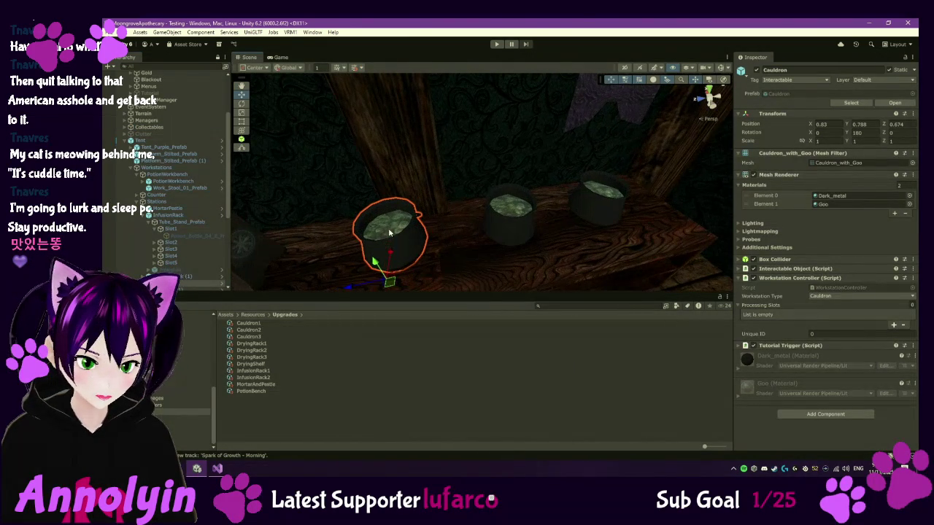
pyautogui.scroll(-3, 148, 240)
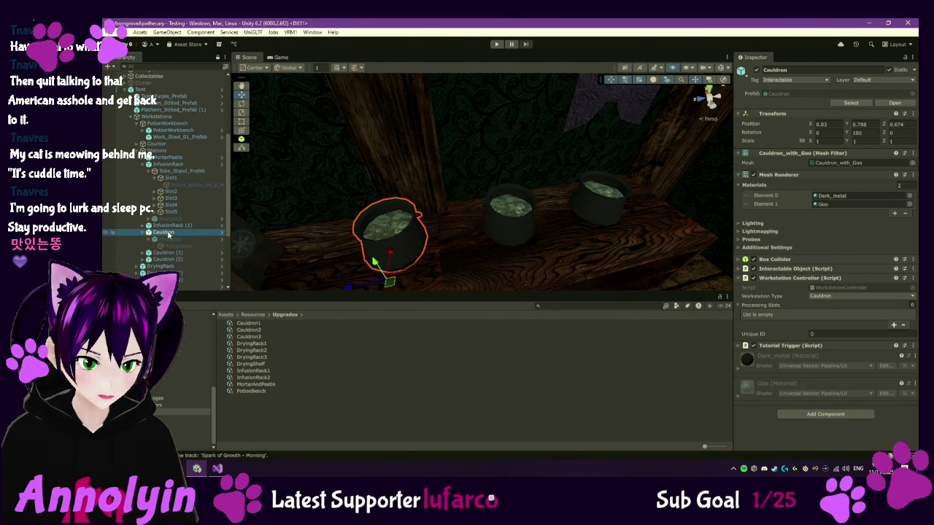
pyautogui.doubleClick(167, 234)
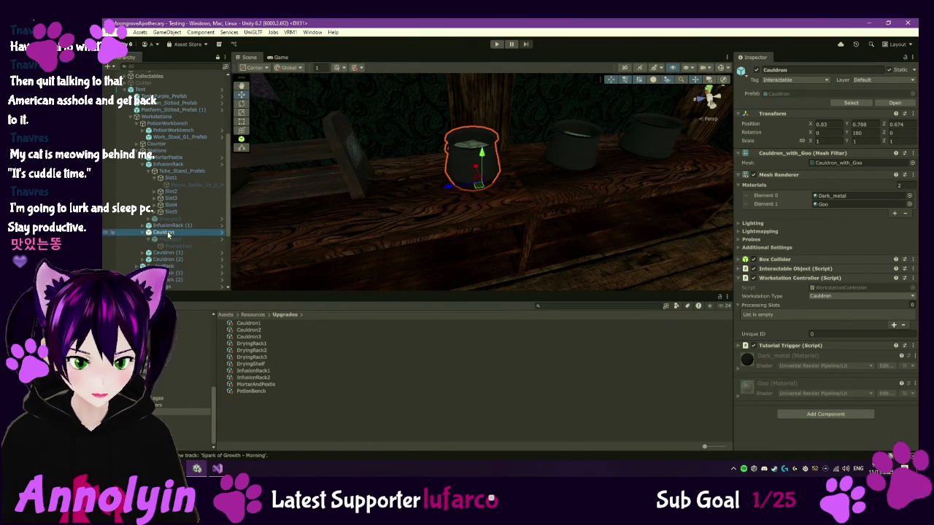
pyautogui.click(845, 207)
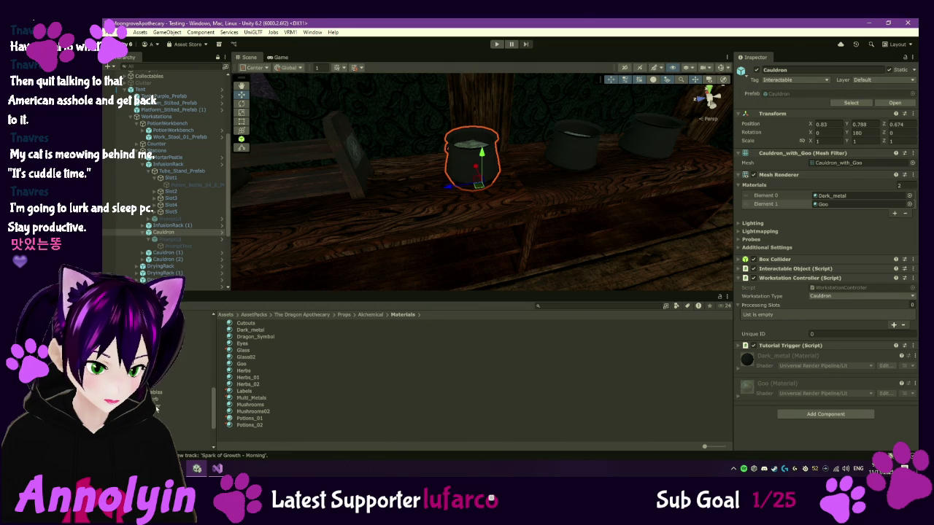
pyautogui.click(193, 412)
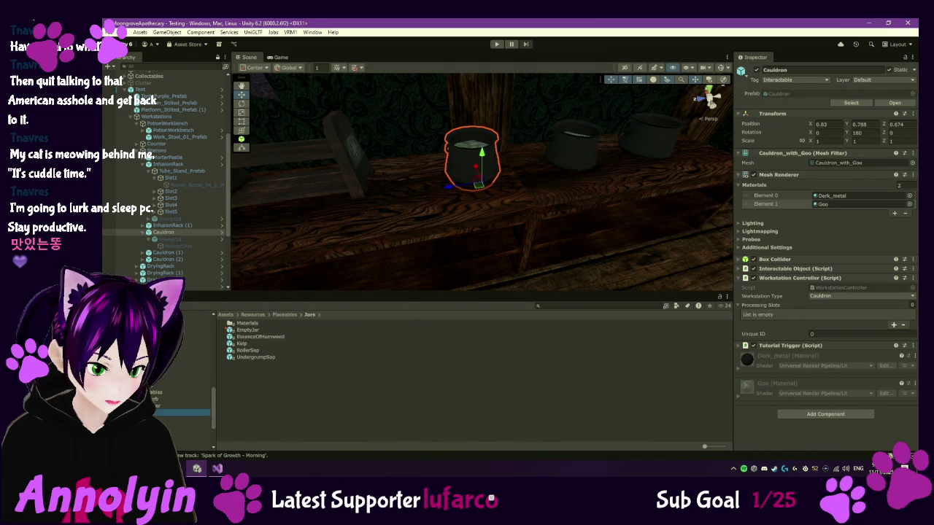
# - Drag HumweedGreenGoo from Jars/Materials onto the Cauldron's Mesh Renderer Element 1, then undo it
pyautogui.doubleClick(246, 323)
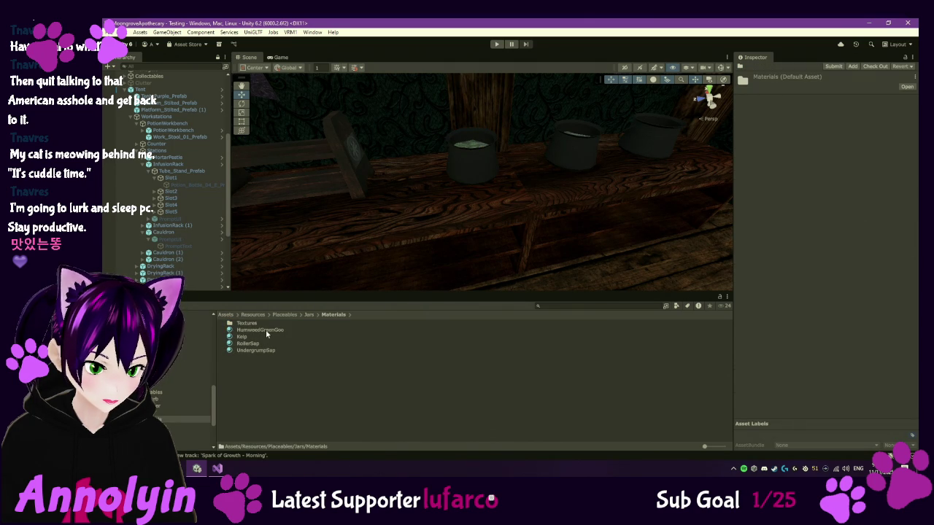
pyautogui.click(266, 329)
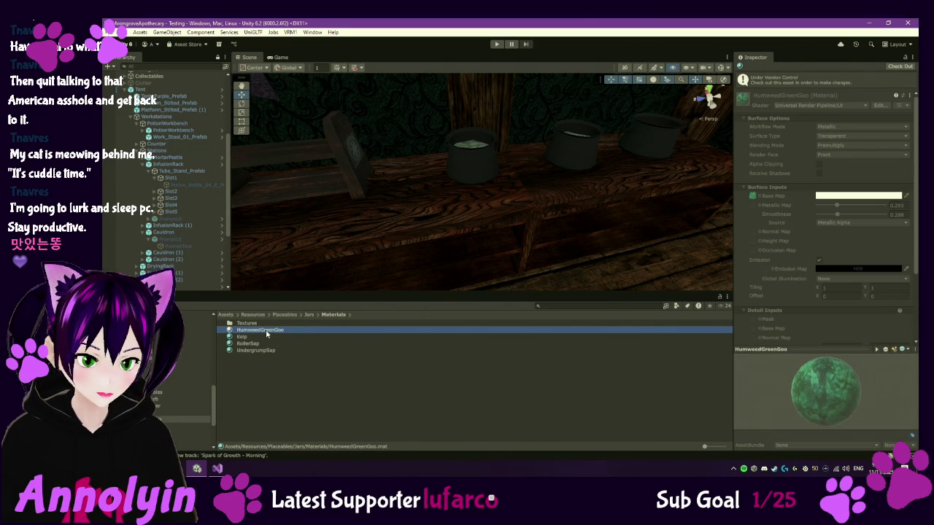
pyautogui.click(185, 233)
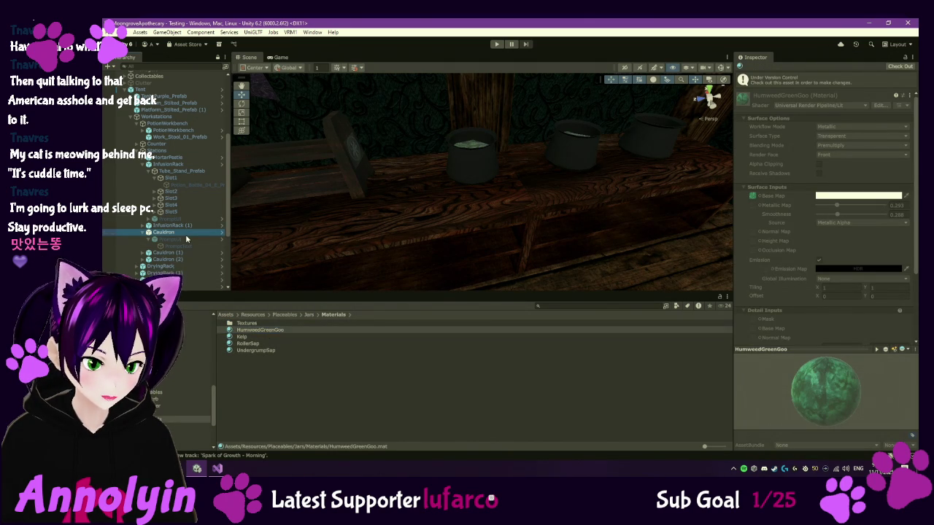
pyautogui.moveTo(426, 200)
pyautogui.mouseDown()
pyautogui.moveTo(491, 184)
pyautogui.moveTo(500, 269)
pyautogui.mouseUp()
pyautogui.scroll(2, 499, 270)
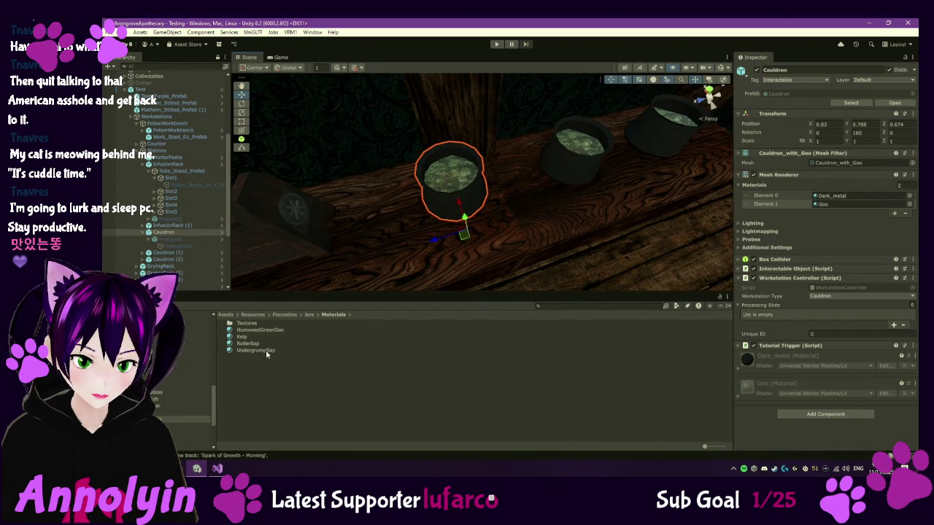
pyautogui.moveTo(268, 330)
pyautogui.mouseDown()
pyautogui.moveTo(701, 252)
pyautogui.moveTo(839, 204)
pyautogui.mouseUp()
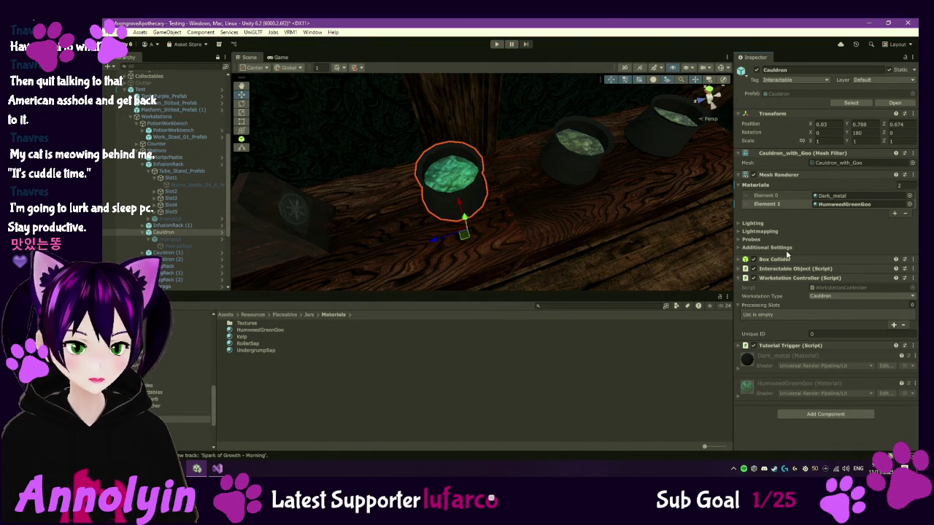
pyautogui.hotkey('ctrl', 'z')
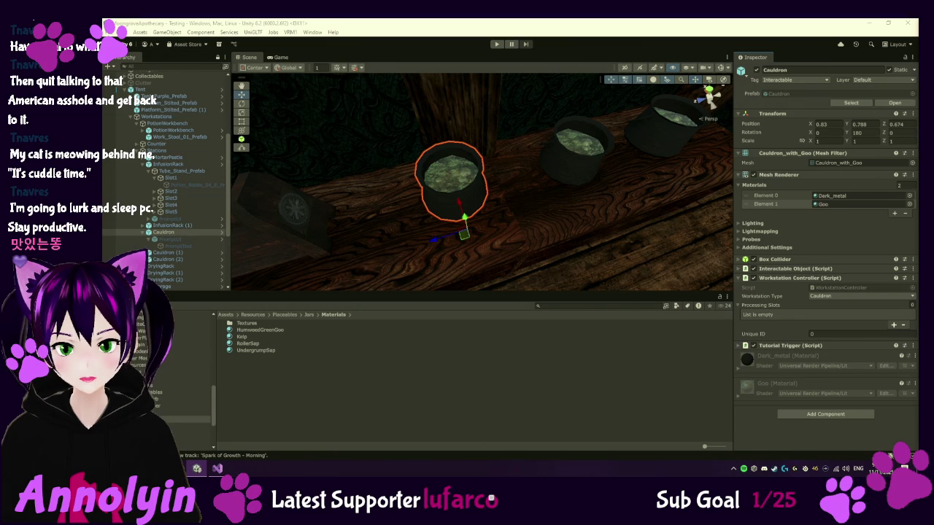
# - Go to Assets/Resources/Recipes and use Show in Explorer on the Cauldron folder
pyautogui.scroll(-2, 187, 357)
pyautogui.scroll(5, 187, 361)
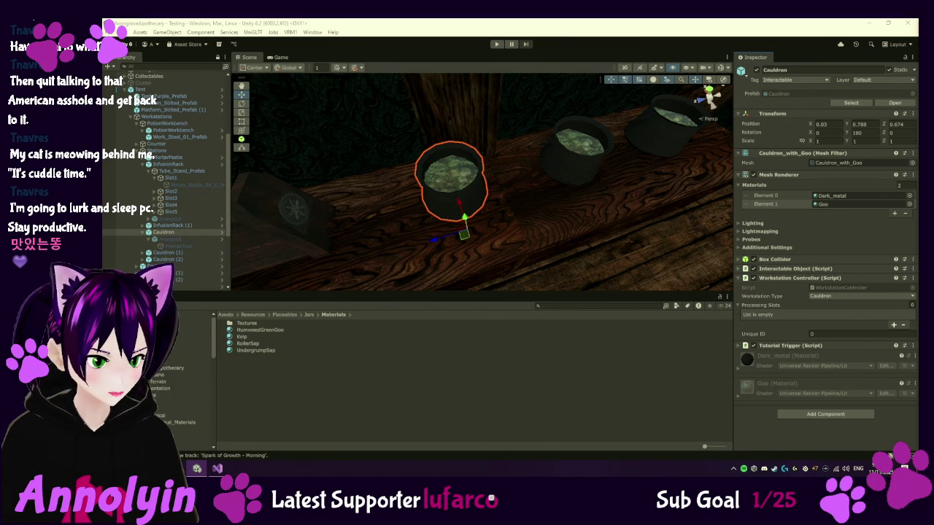
pyautogui.click(188, 362)
pyautogui.scroll(2, 187, 361)
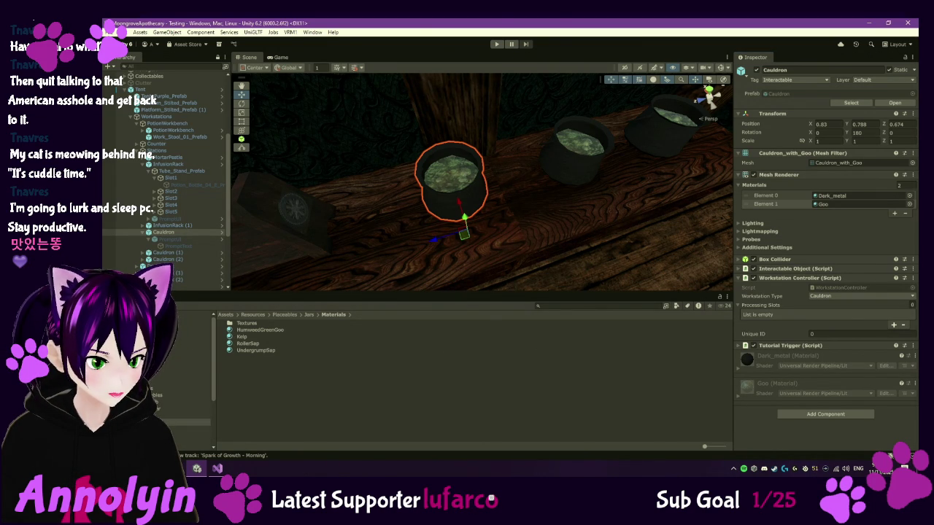
pyautogui.scroll(1, 188, 361)
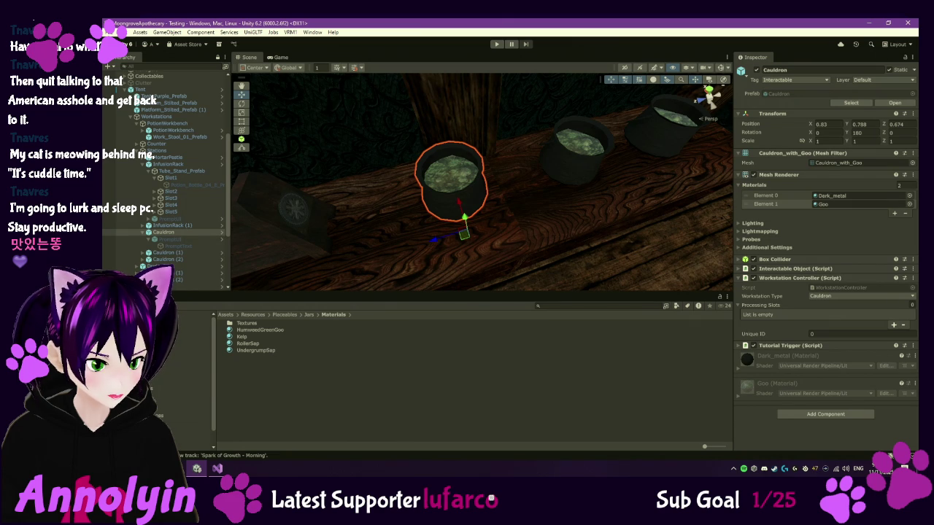
pyautogui.click(197, 401)
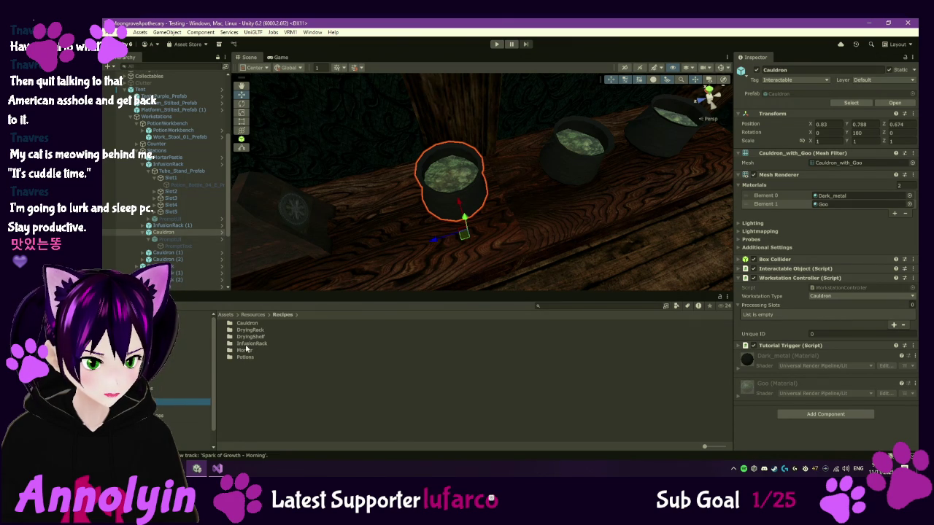
pyautogui.click(249, 323)
pyautogui.rightClick(249, 325)
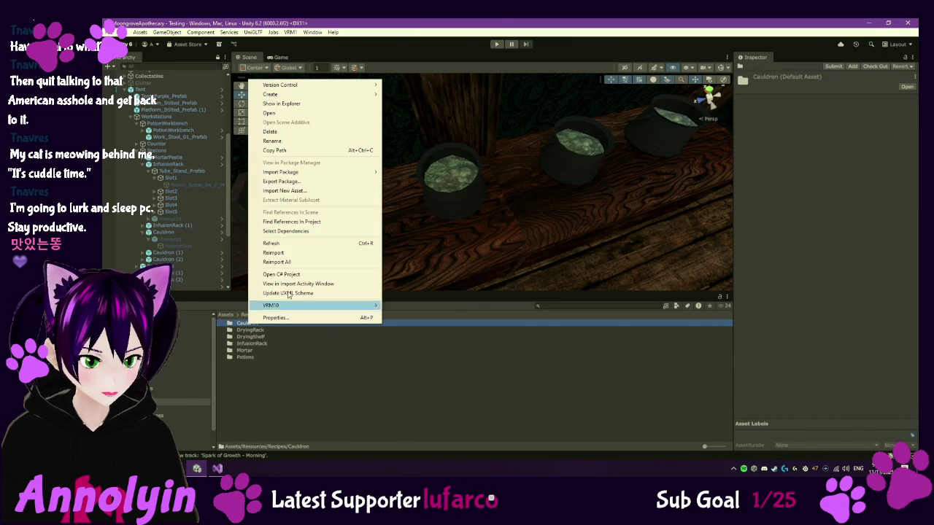
pyautogui.click(286, 103)
# - Open the Cauldron folder in Explorer, select the Assets\Resources\Recipes\Cauldron path part, and return to Unity
pyautogui.doubleClick(480, 221)
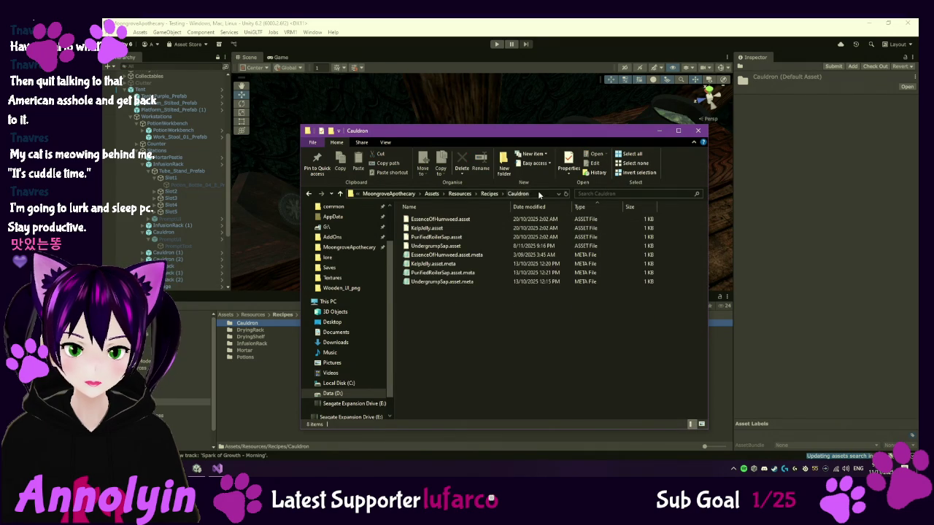
pyautogui.click(537, 191)
pyautogui.press('End')
pyautogui.hotkey('ctrl', 'shift', 'Left')
pyautogui.hotkey('ctrl', 'shift', 'Left')
pyautogui.hotkey('ctrl', 'shift', 'Left')
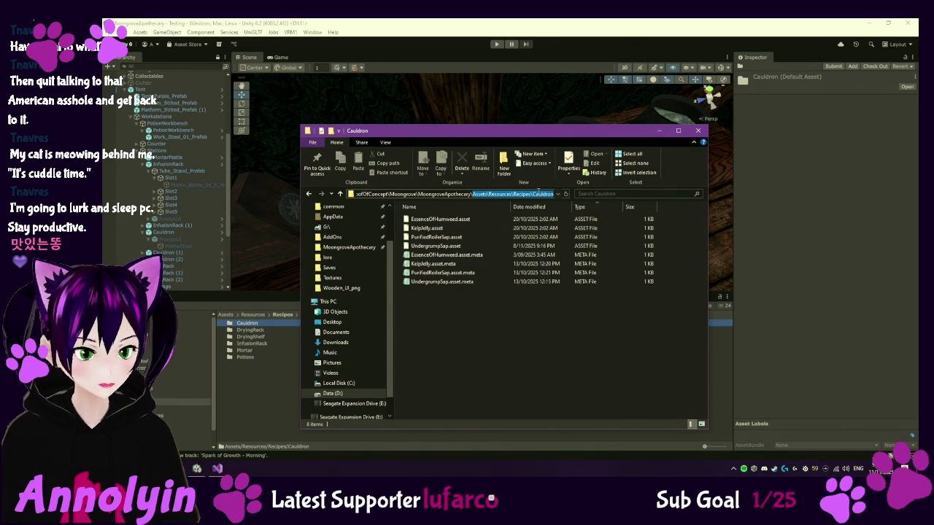
pyautogui.hotkey('alt', 'Tab')
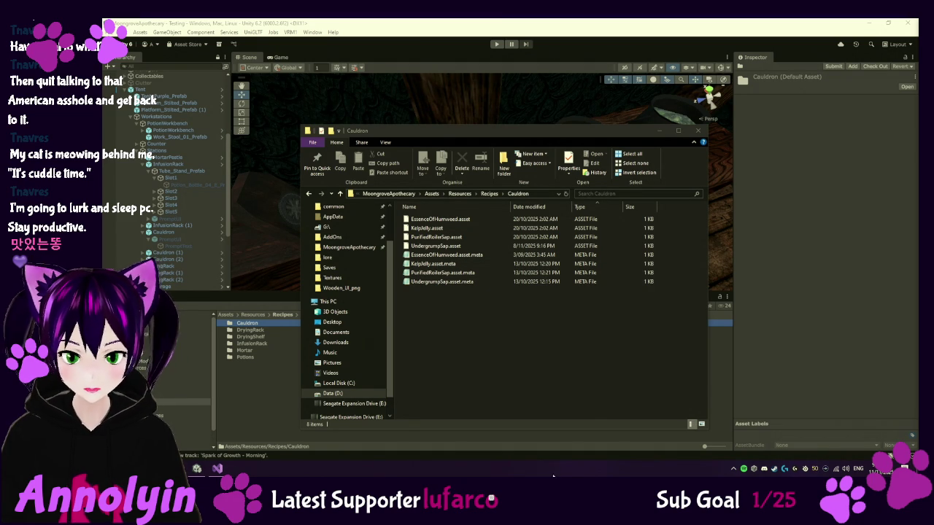
pyautogui.click(244, 415)
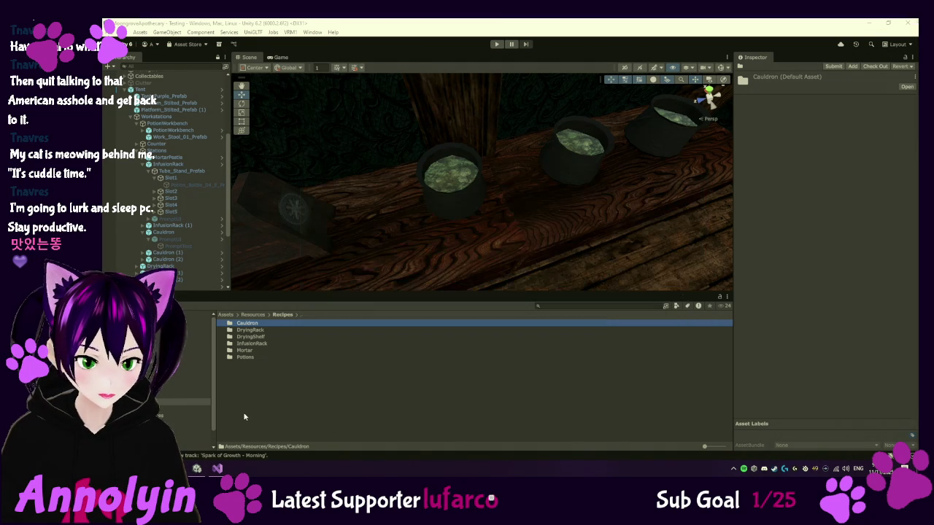
# - View the four recipes in Recipes/Cauldron, then go to the Assets/Scripts folder
pyautogui.click(261, 324)
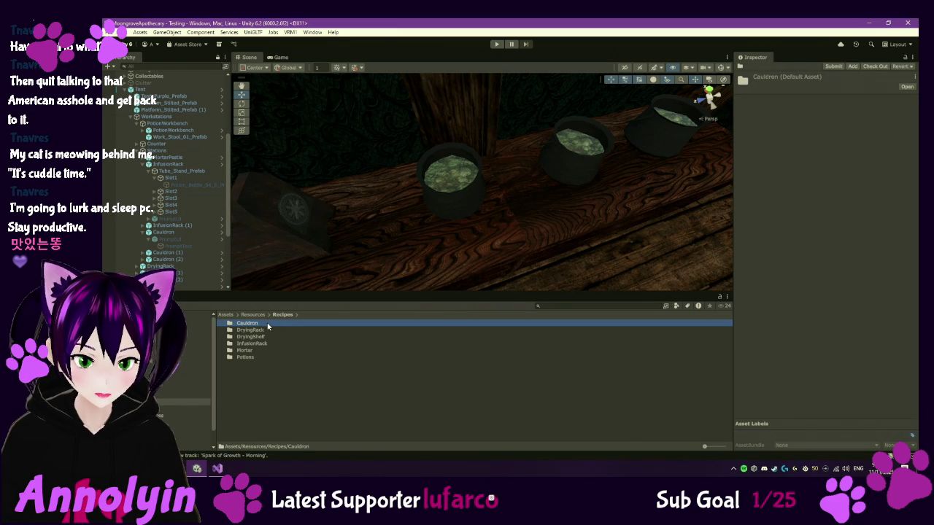
pyautogui.doubleClick(267, 326)
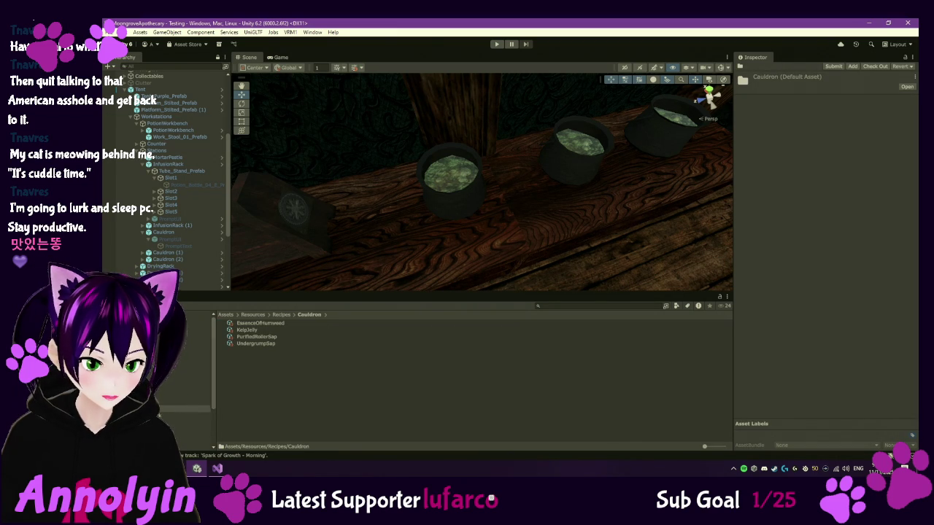
pyautogui.click(191, 432)
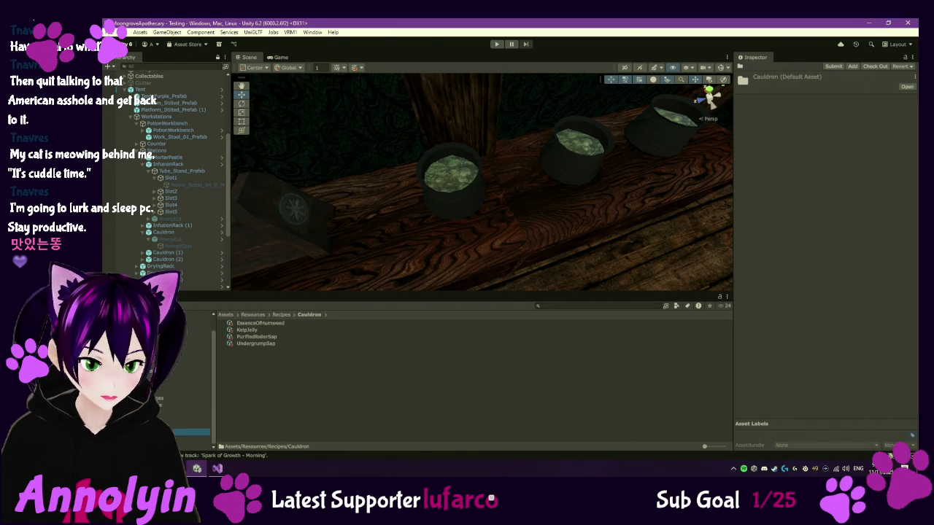
# - Create a new MonoBehaviour script in Scripts named CauldronMaterialDatabase
pyautogui.click(440, 419)
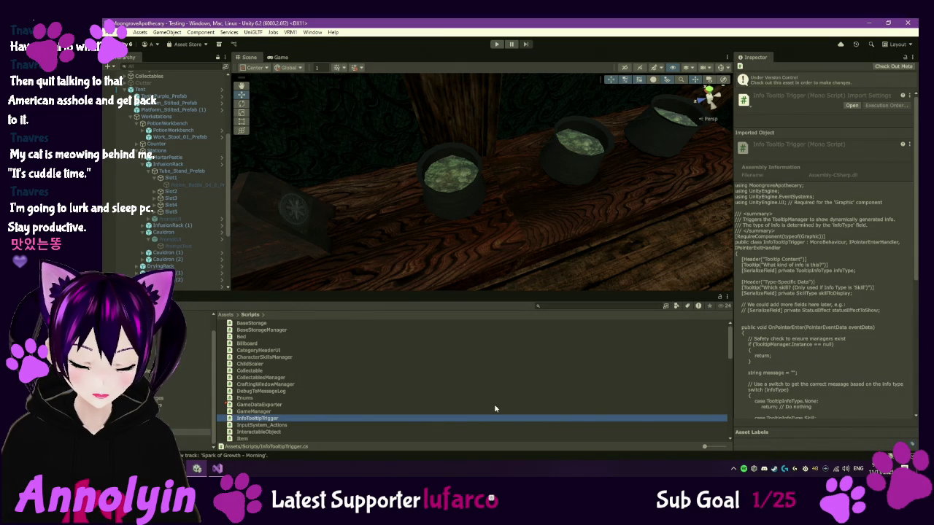
pyautogui.rightClick(494, 404)
pyautogui.moveTo(540, 176)
pyautogui.click(663, 194)
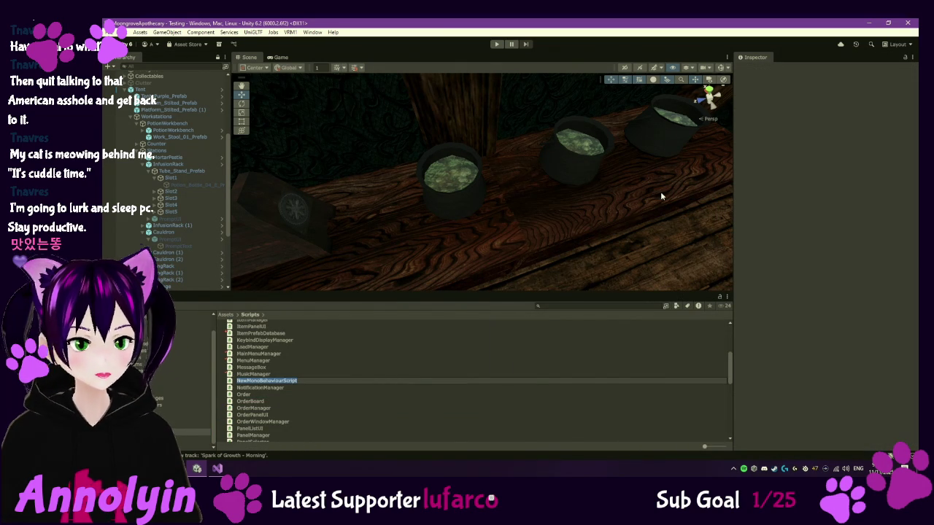
pyautogui.write('CauldronMatsrialDatabase')
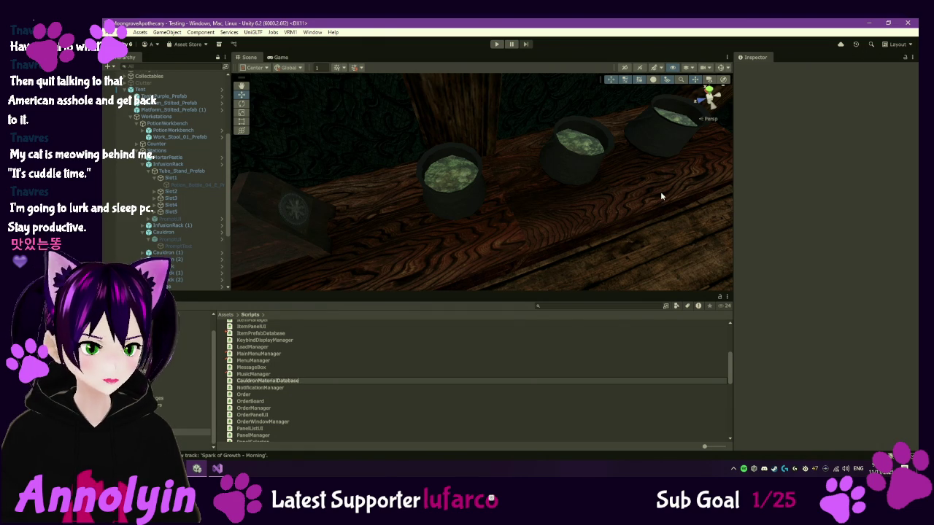
pyautogui.press('Return')
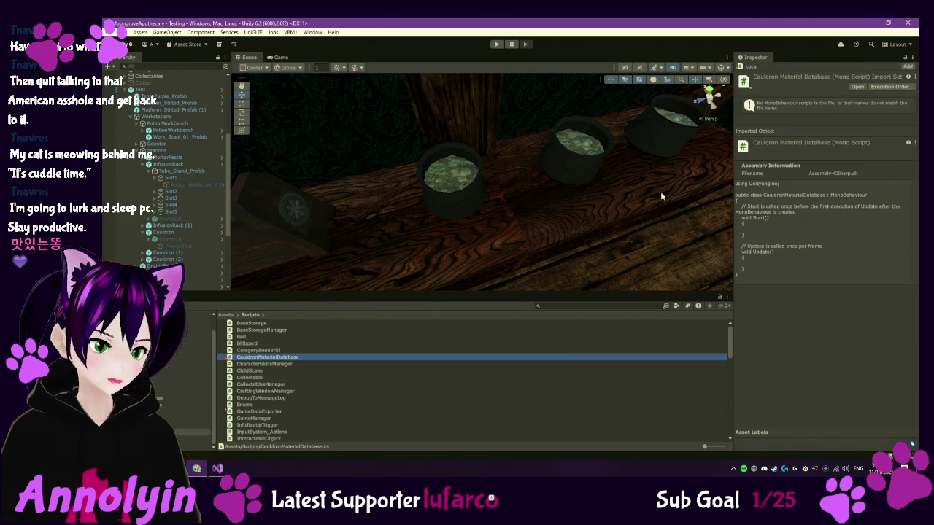
# - Open CauldronMaterialDatabase in Visual Studio and replace its template with the database code
pyautogui.doubleClick(302, 356)
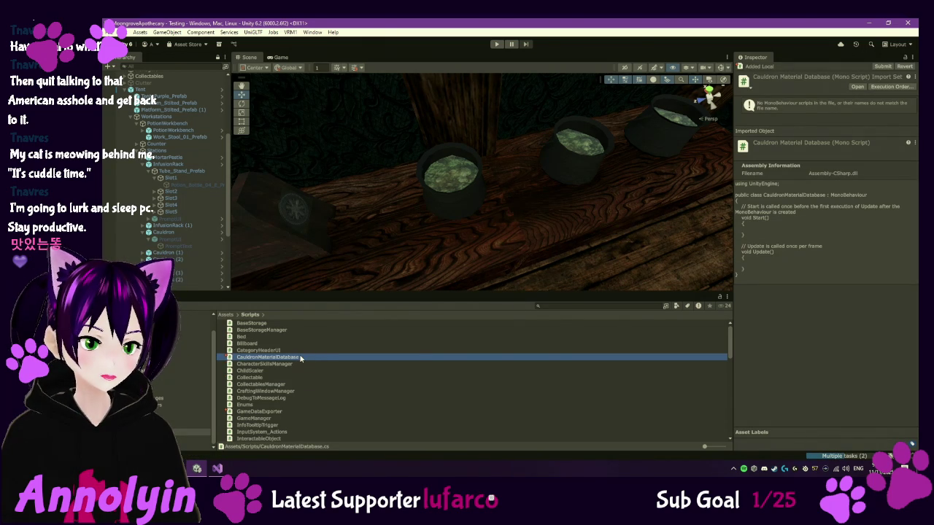
pyautogui.hotkey('ctrl', 'a')
pyautogui.hotkey('ctrl', 'v')
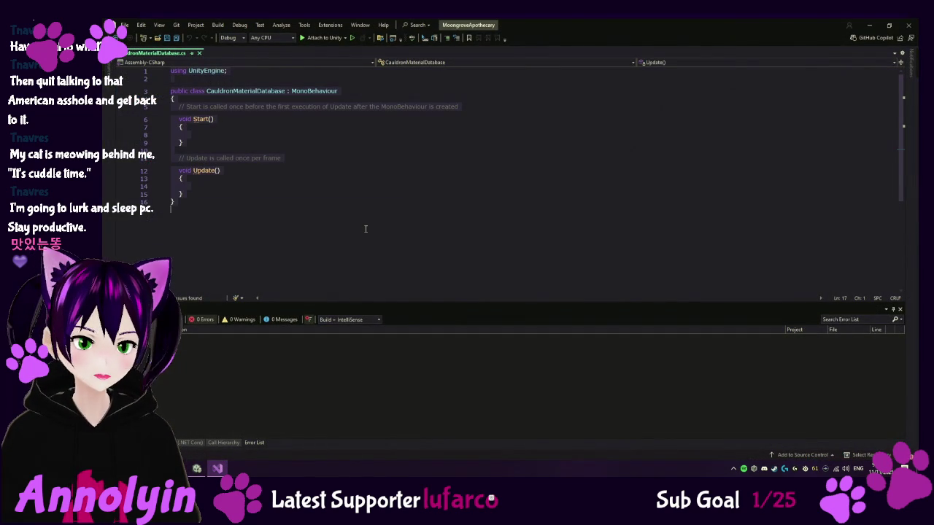
# - Save the CauldronMaterialDatabase lookup script and switch back to Unity to recompile
pyautogui.scroll(-9, 366, 229)
pyautogui.hotkey('ctrl', 's')
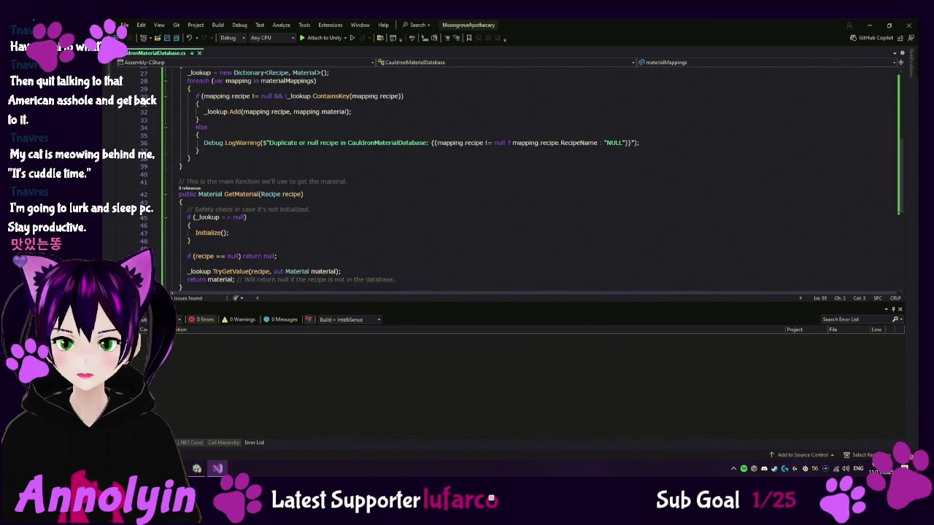
pyautogui.click(197, 468)
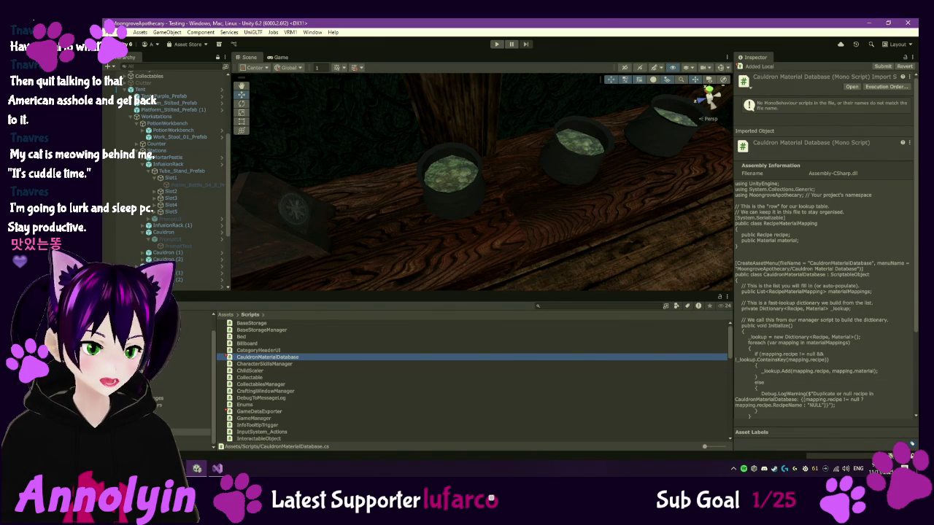
# - Create a MonoBehaviour script named CauldronMaterialDatabaseEditor in Assets/Editor and open it in Visual Studio
pyautogui.click(191, 330)
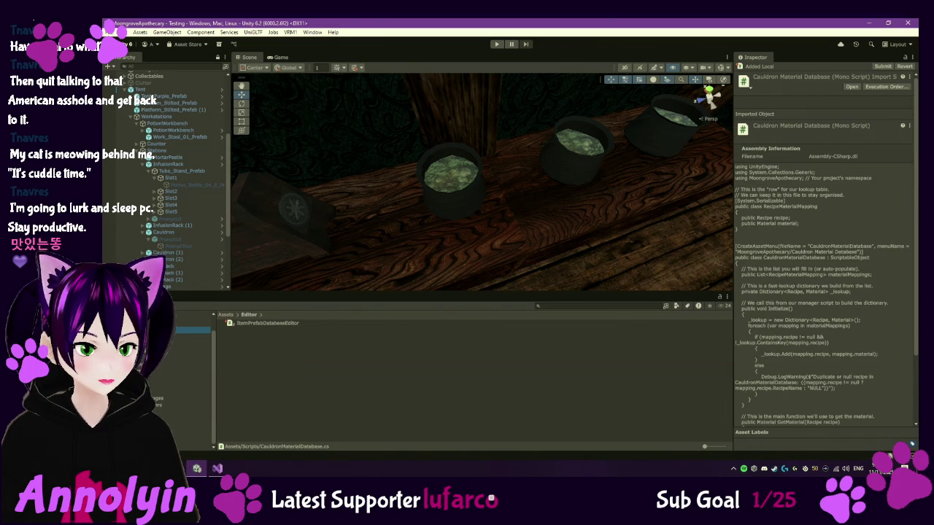
pyautogui.click(270, 369)
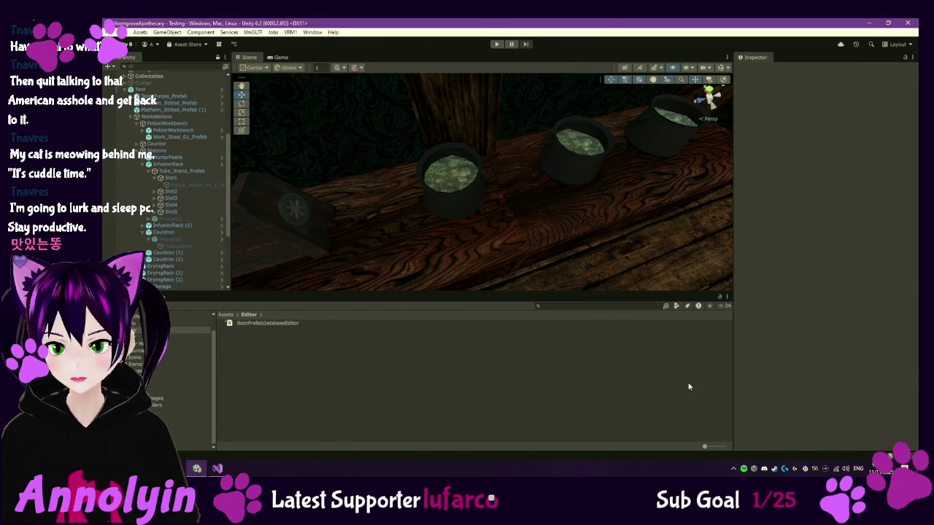
pyautogui.rightClick(260, 358)
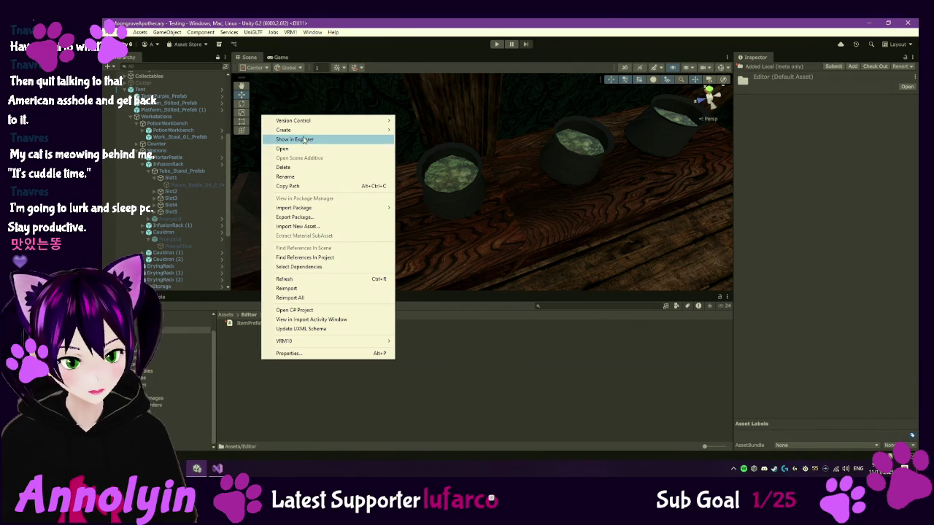
pyautogui.moveTo(307, 129)
pyautogui.click(462, 150)
pyautogui.write('CauldronMaterialDatabaseEditor')
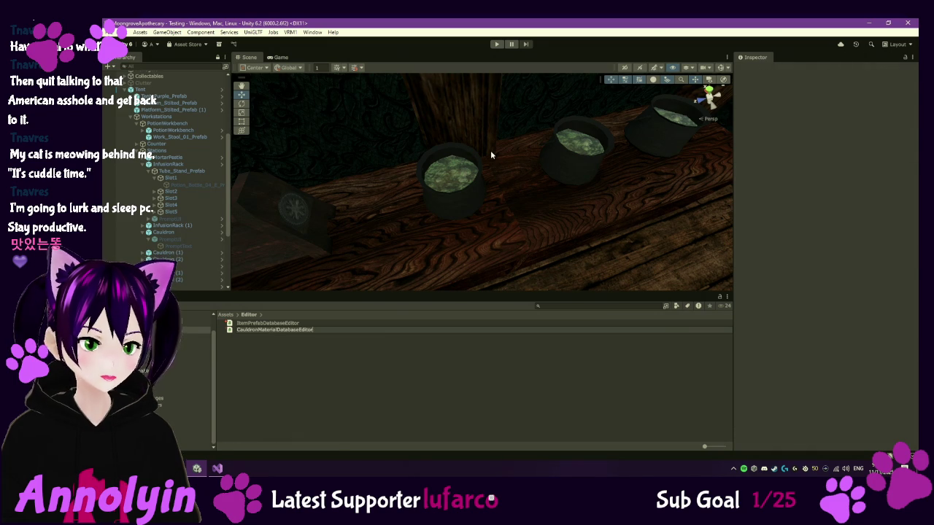
pyautogui.press('Return')
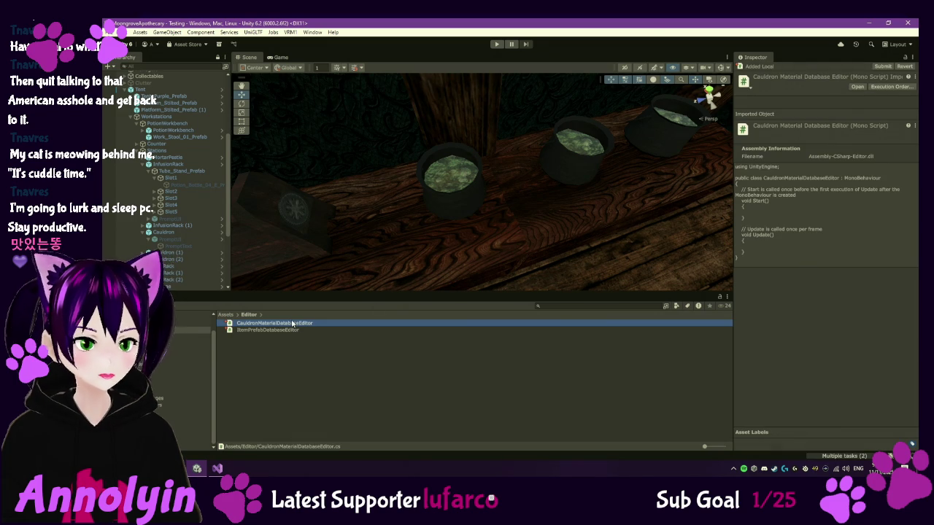
pyautogui.doubleClick(294, 326)
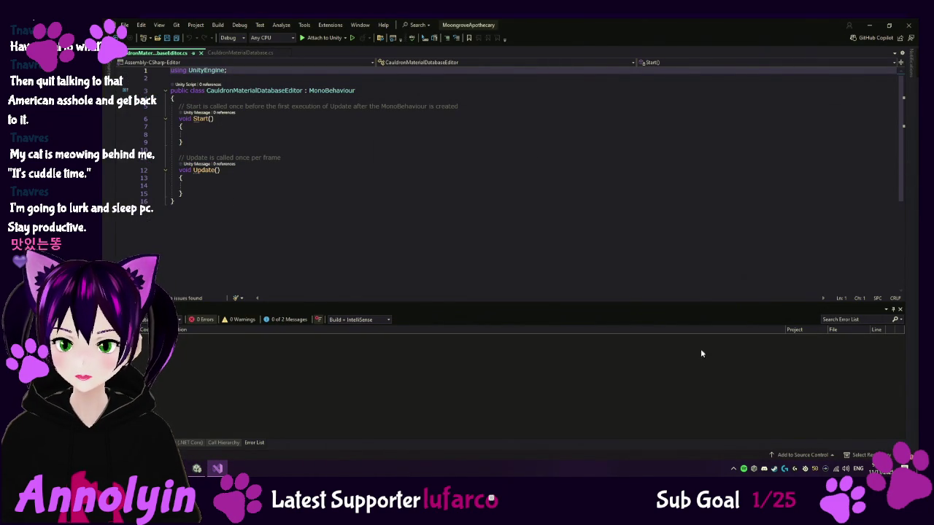
# - Replace the template code with the pasted custom inspector script and return to Unity to recompile
pyautogui.click(419, 243)
pyautogui.hotkey('ctrl', 'a')
pyautogui.hotkey('ctrl', 'v')
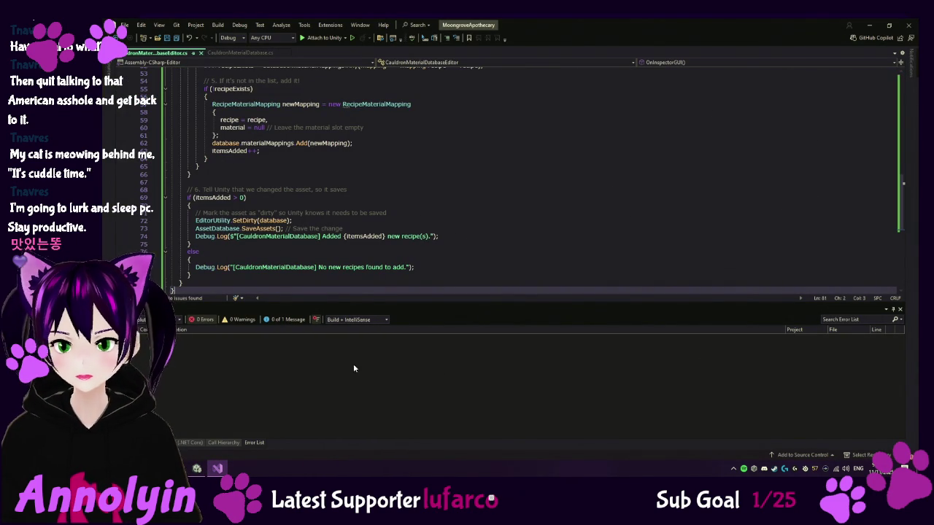
pyautogui.click(197, 468)
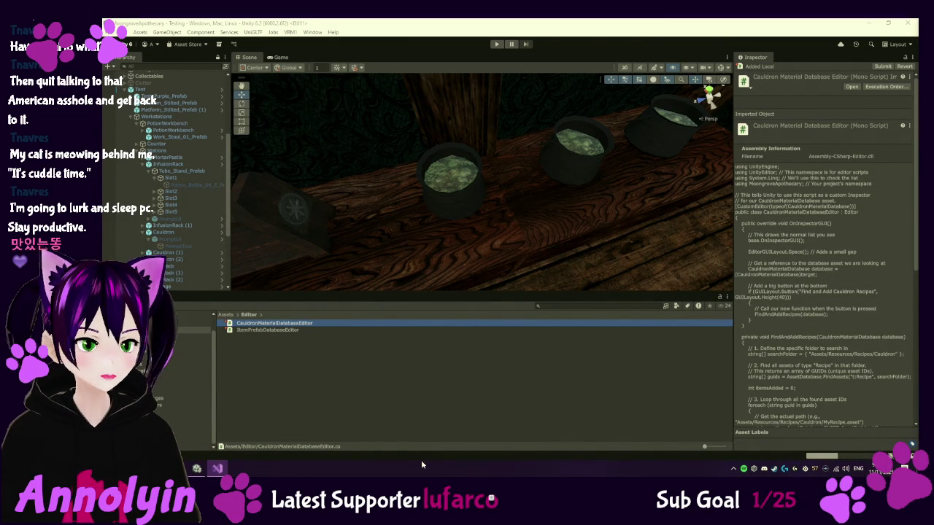
# - Review the CauldronMaterialDatabase script's code in Scripts, then navigate to the Resources folder
pyautogui.click(192, 432)
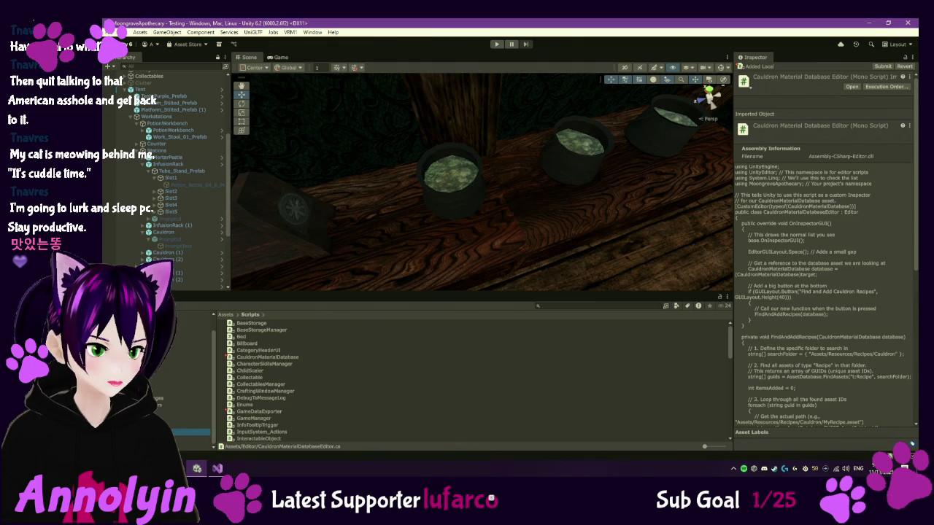
pyautogui.click(267, 357)
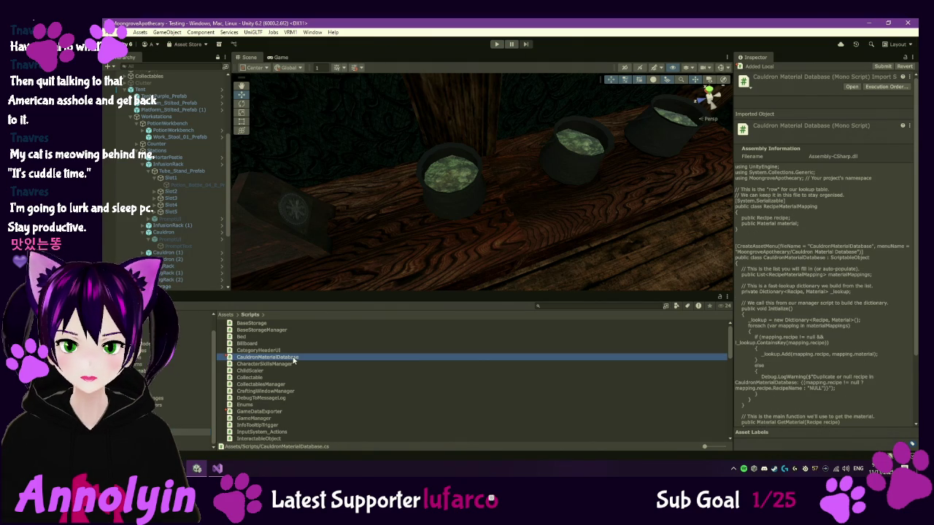
pyautogui.scroll(-3, 817, 277)
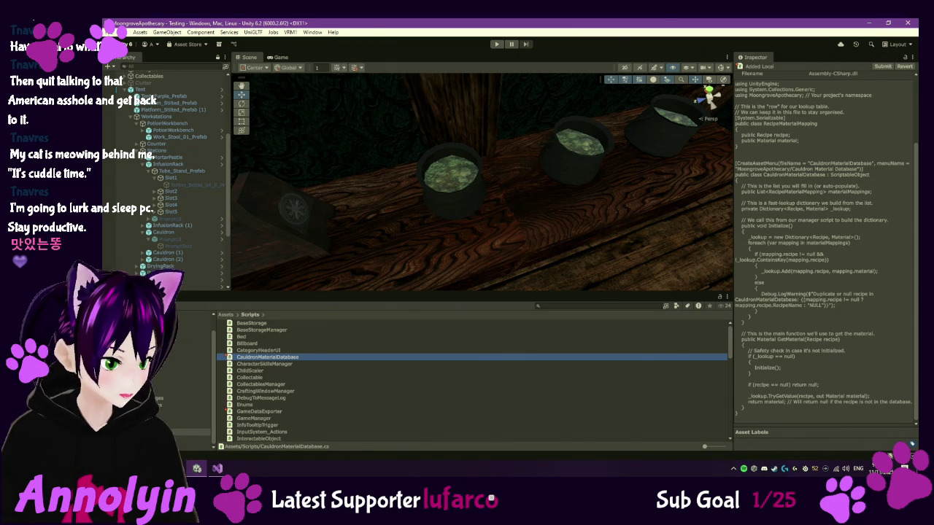
pyautogui.click(182, 385)
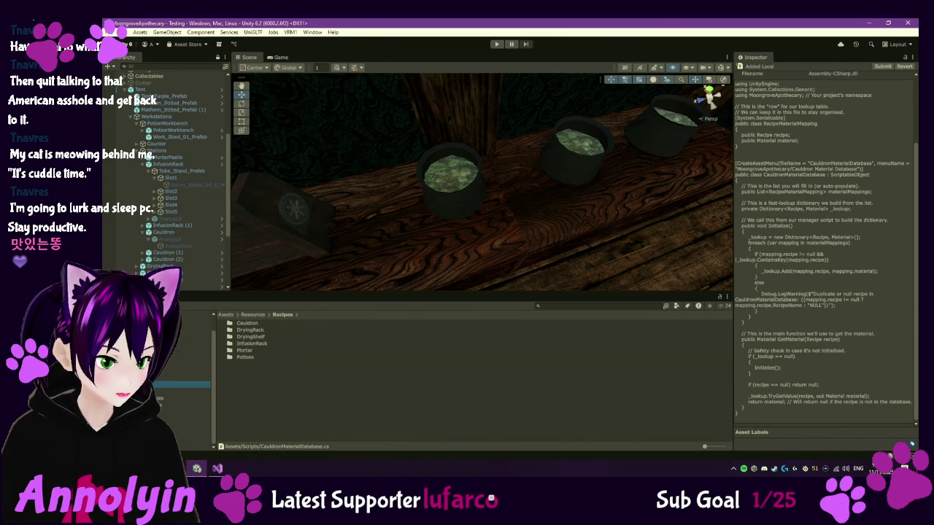
pyautogui.click(189, 350)
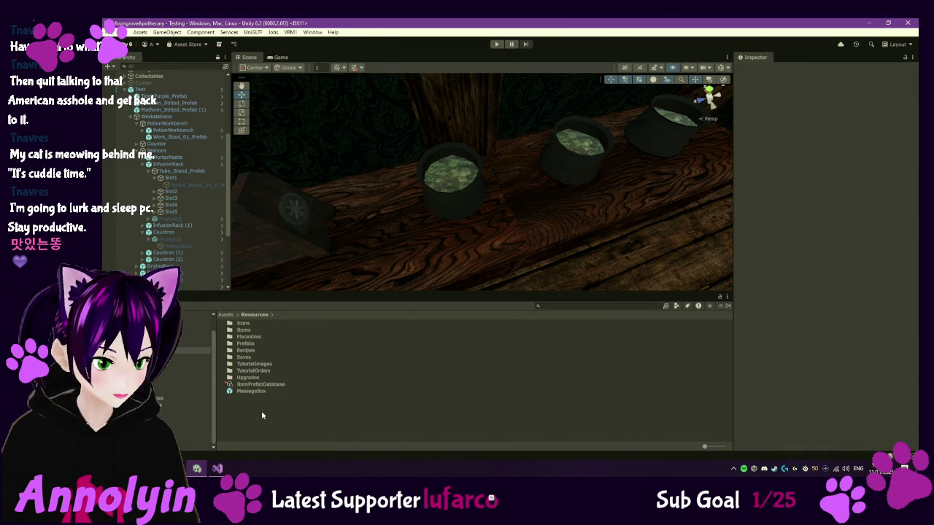
# - Create a Cauldron Material Database asset in Resources and run Find and Add Cauldron Recipes
pyautogui.rightClick(261, 411)
pyautogui.moveTo(368, 173)
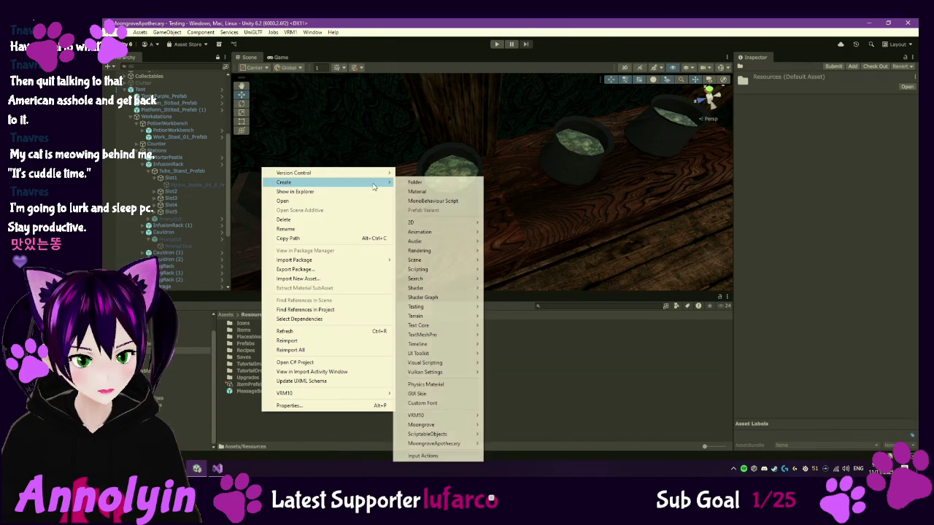
pyautogui.moveTo(478, 443)
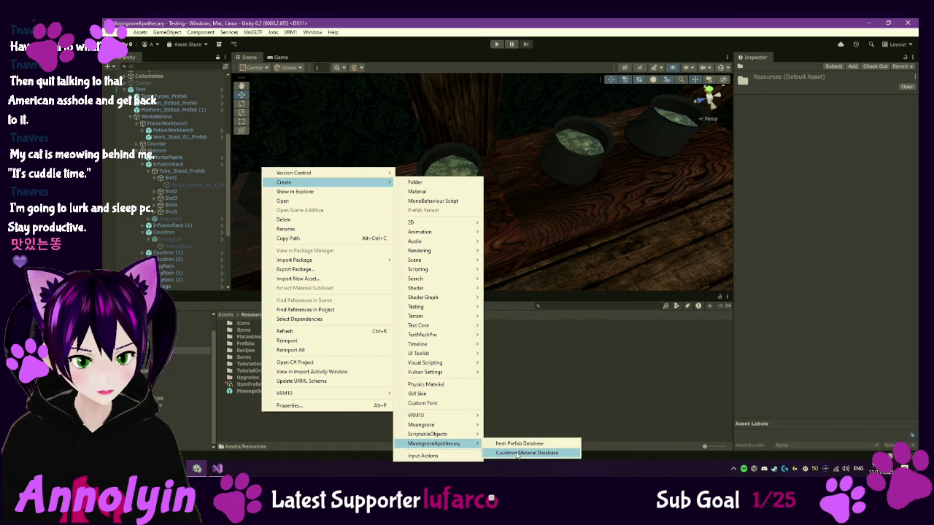
pyautogui.click(526, 453)
pyautogui.press('Return')
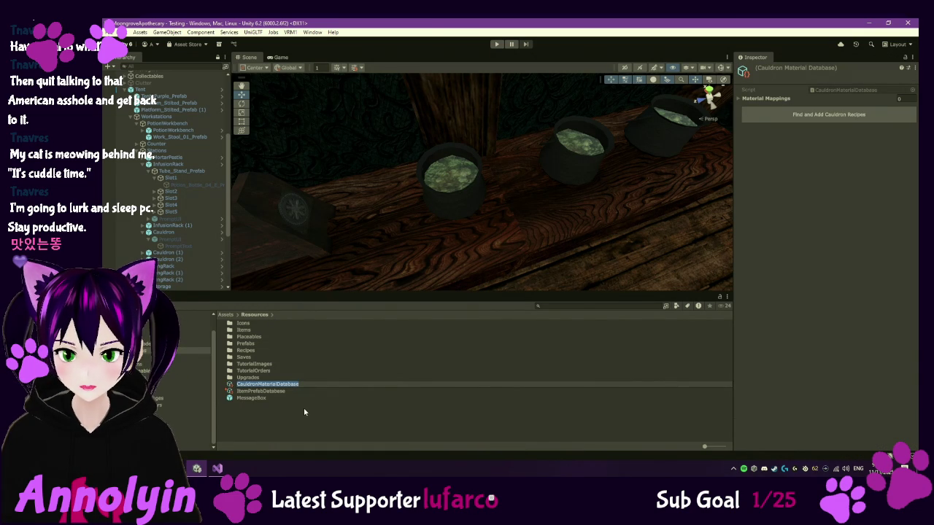
pyautogui.click(290, 387)
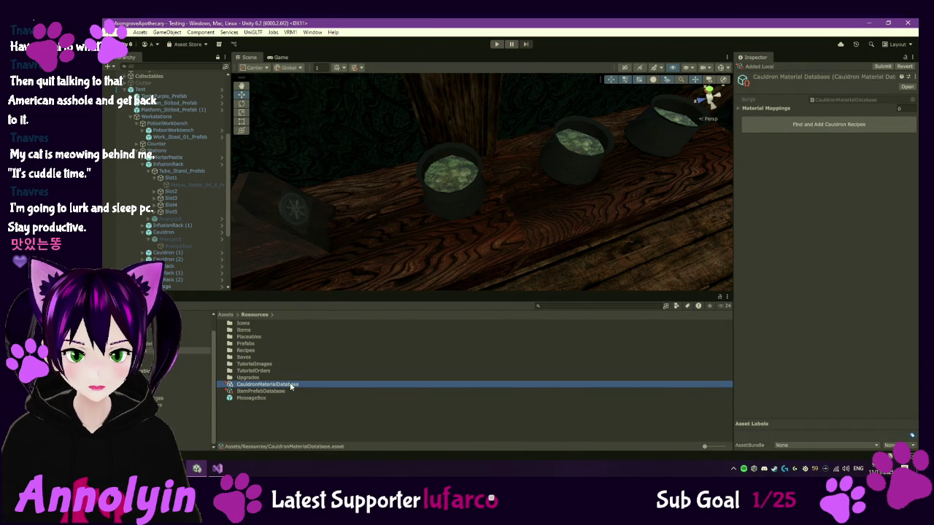
pyautogui.click(807, 128)
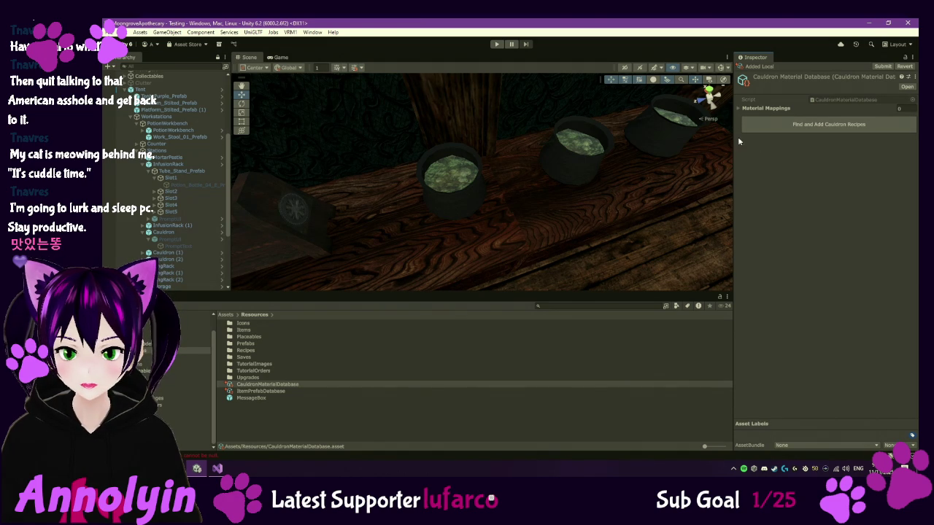
# - Inspect the 'Value cannot be null' ArgumentNullException in the Console, then switch to Visual Studio
pyautogui.click(197, 456)
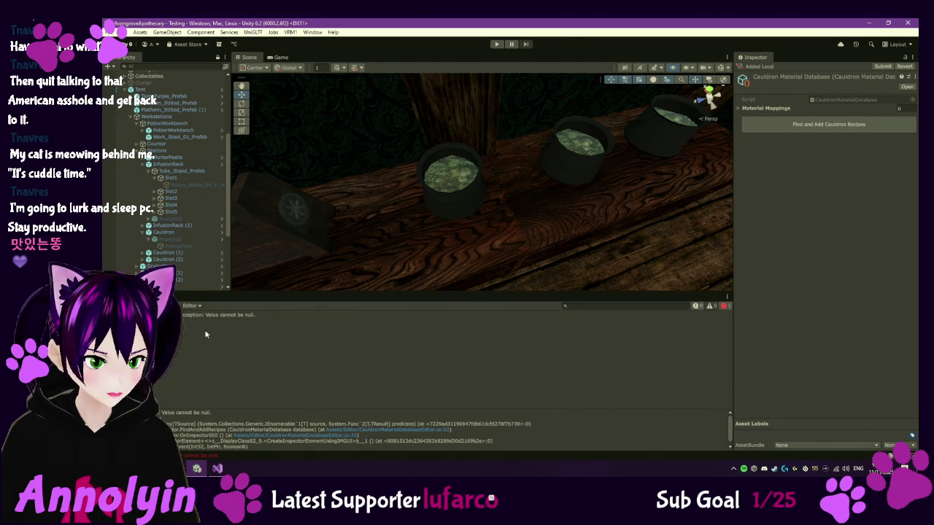
pyautogui.click(247, 317)
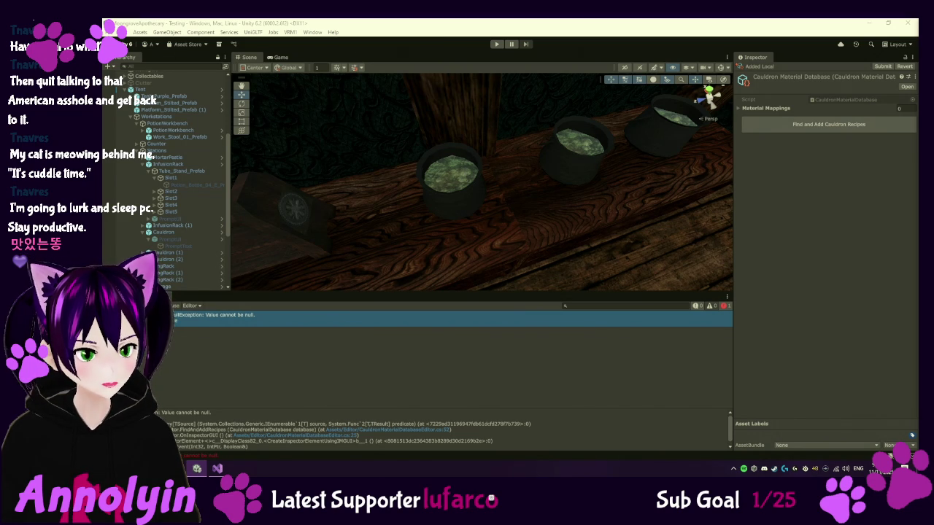
pyautogui.click(217, 469)
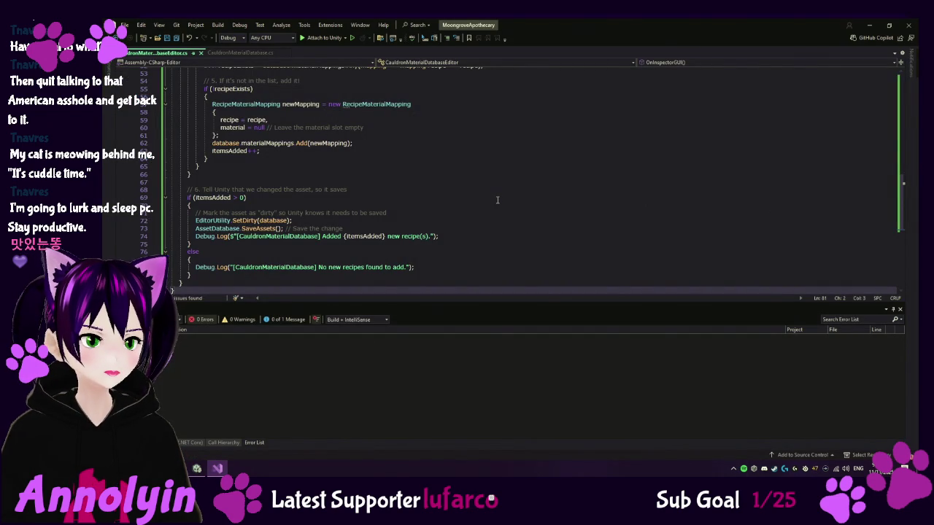
# - Scroll through the FindAndAddRecipes loop in the editor script, then switch back to Unity
pyautogui.scroll(2, 498, 200)
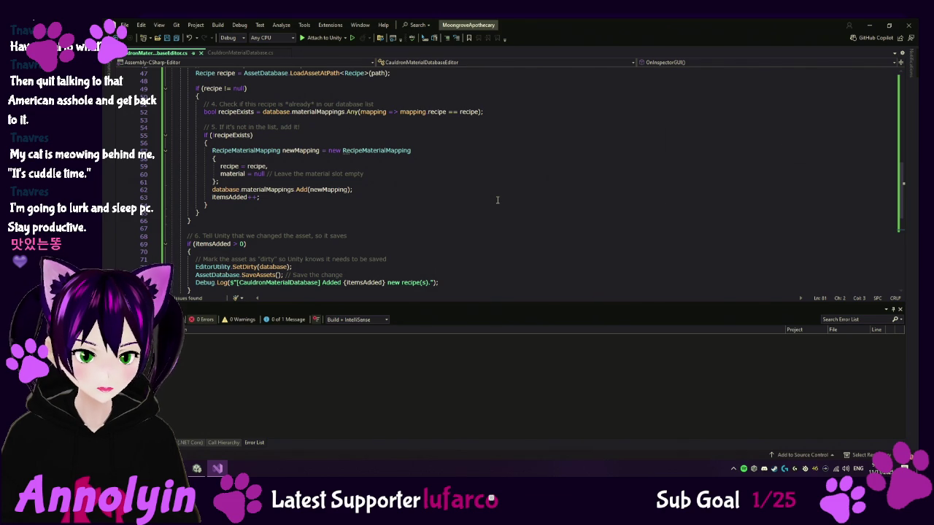
pyautogui.scroll(1, 498, 199)
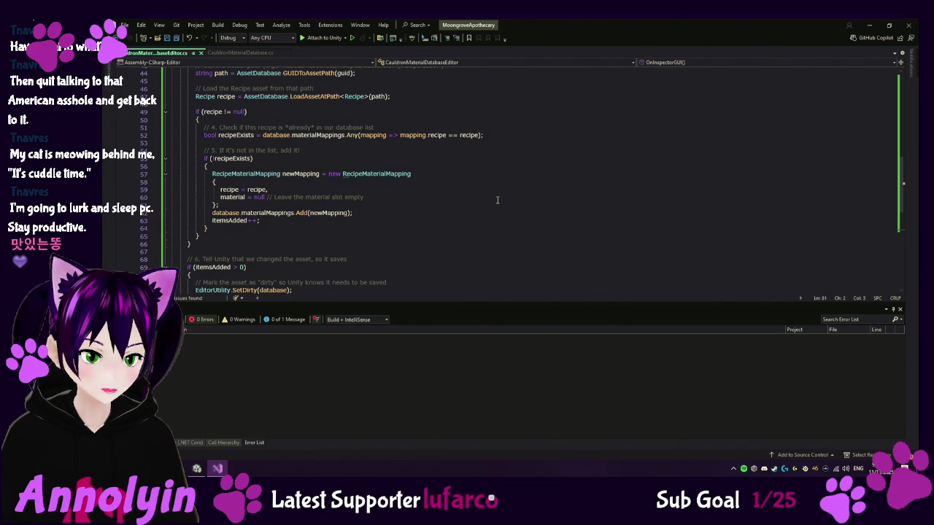
pyautogui.scroll(1, 497, 199)
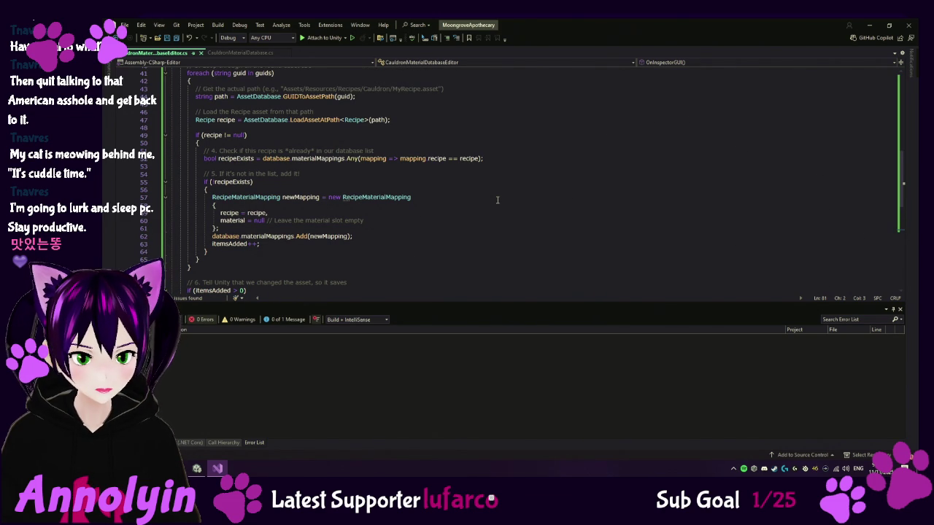
pyautogui.scroll(-1, 498, 200)
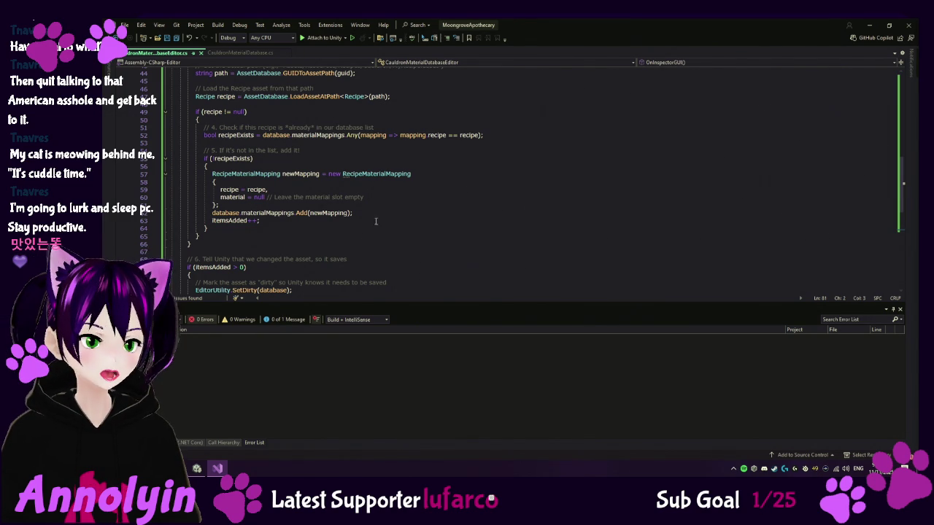
pyautogui.click(197, 468)
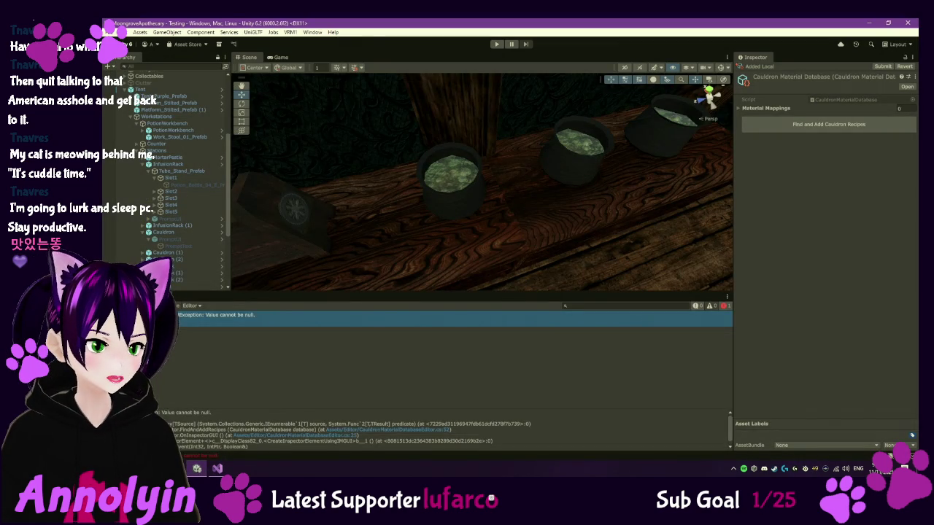
# - Inspect the EssenceOfHumweed recipe in Resources/Recipes/Cauldron
pyautogui.click(138, 297)
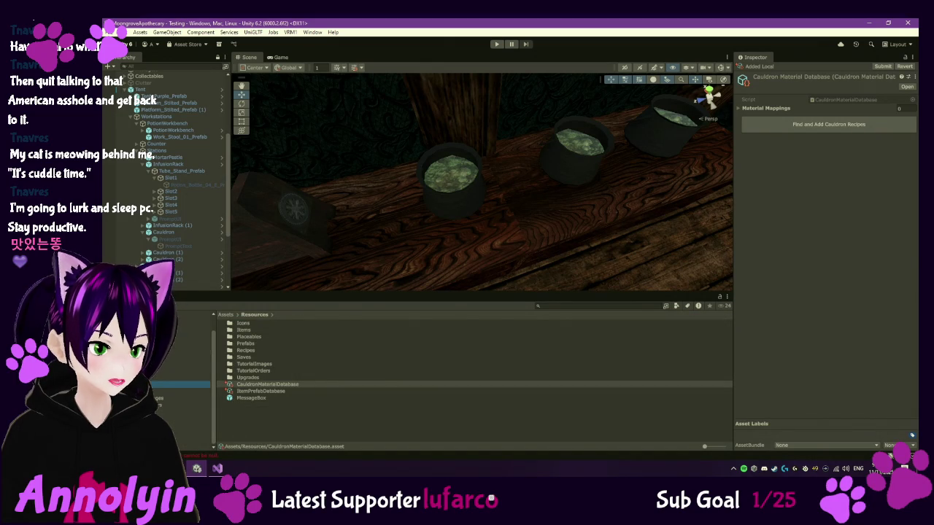
pyautogui.doubleClick(246, 350)
pyautogui.click(247, 325)
pyautogui.doubleClick(247, 324)
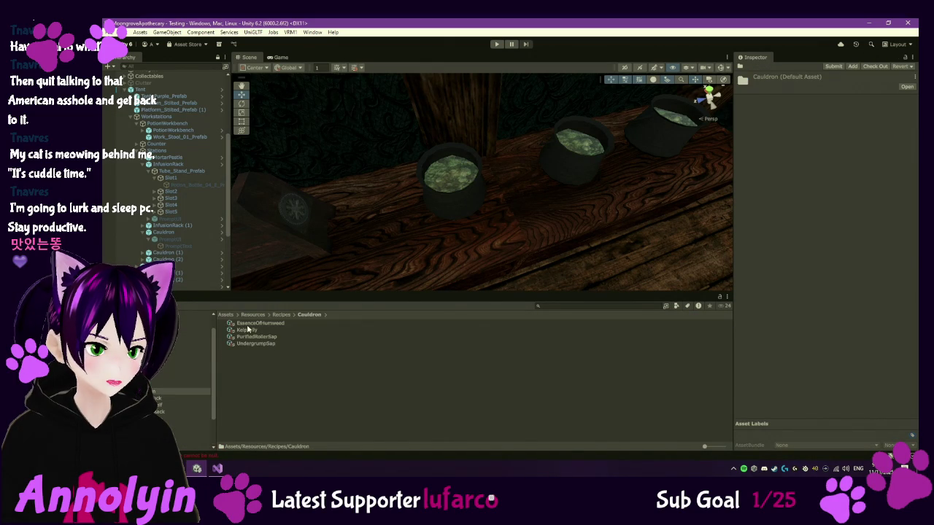
pyautogui.click(255, 325)
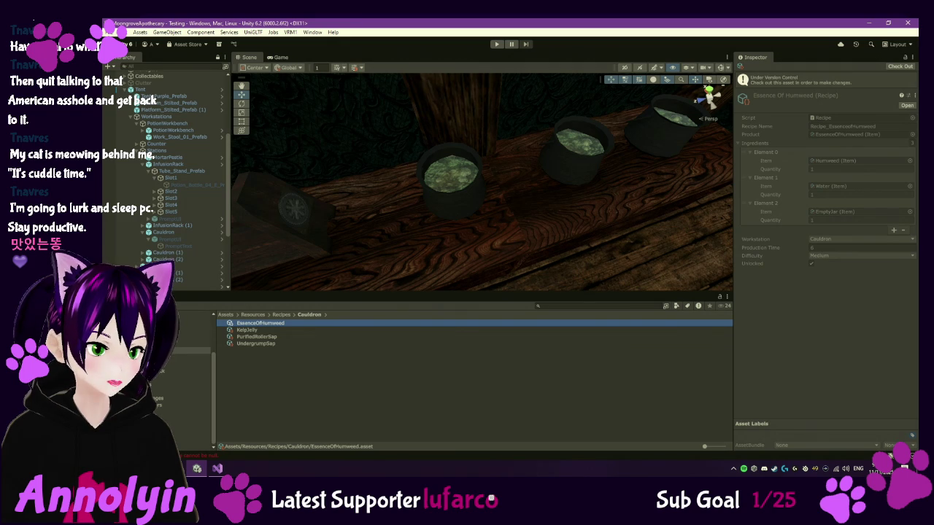
# - Preview the Recipe script in the Scripts folder and open it in Visual Studio
pyautogui.click(194, 432)
pyautogui.scroll(-2, 279, 408)
pyautogui.scroll(-10, 279, 408)
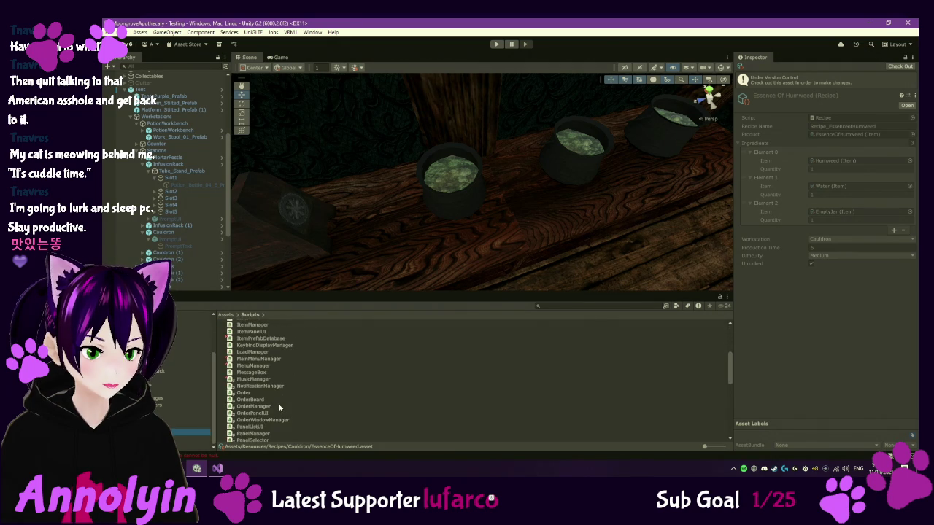
pyautogui.click(245, 419)
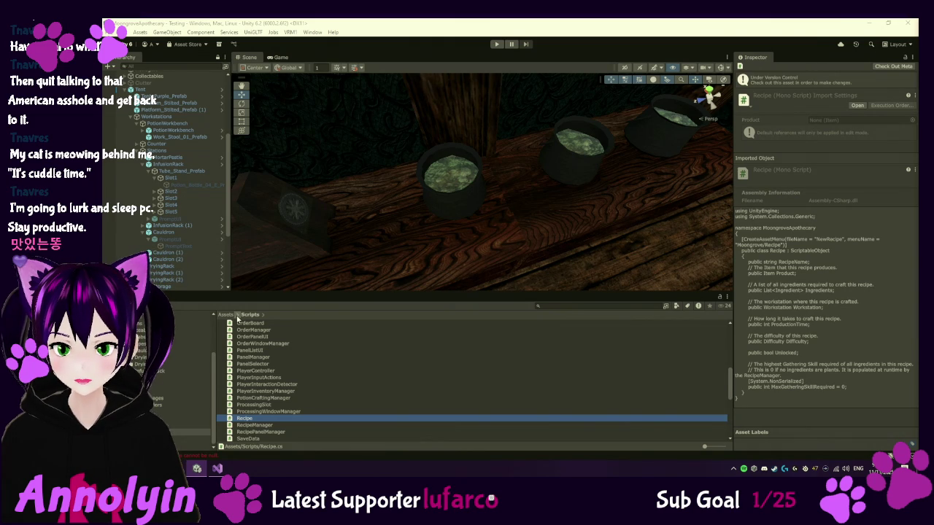
pyautogui.click(250, 420)
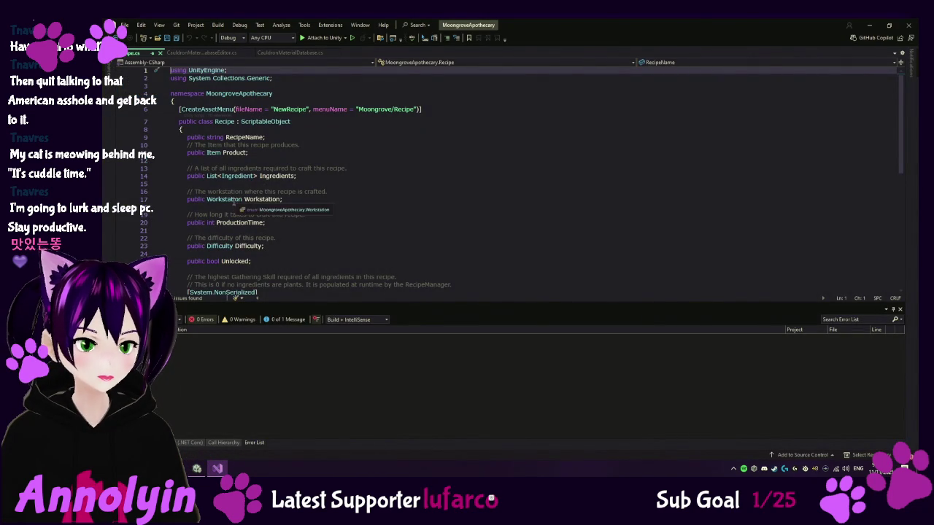
# - Review the Workstation enum's values via Go To Definition in Enums.cs, then return to Unity
pyautogui.rightClick(233, 199)
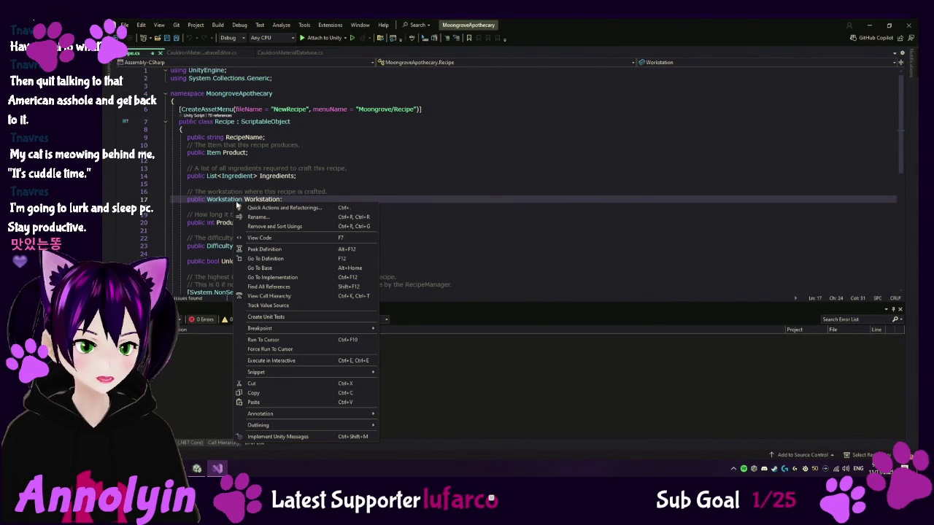
pyautogui.click(281, 260)
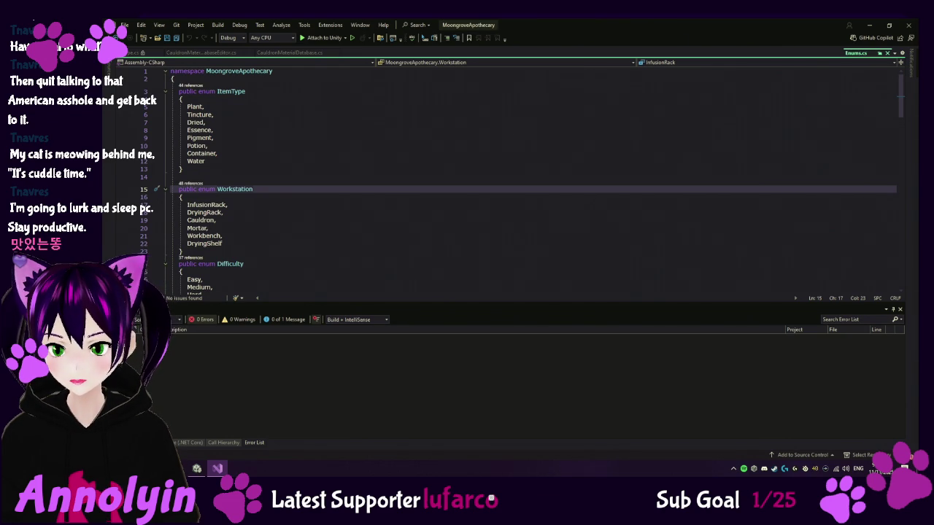
pyautogui.hotkey('alt', 'Tab')
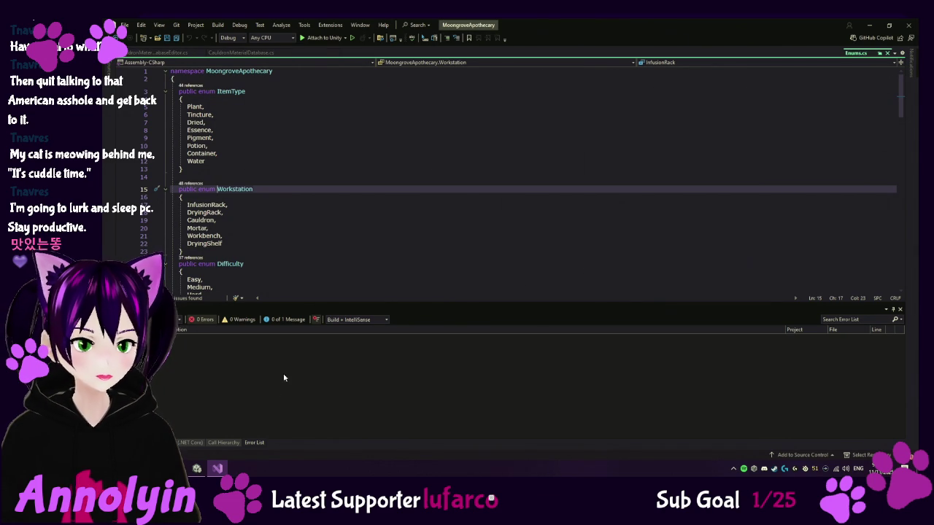
pyautogui.click(197, 469)
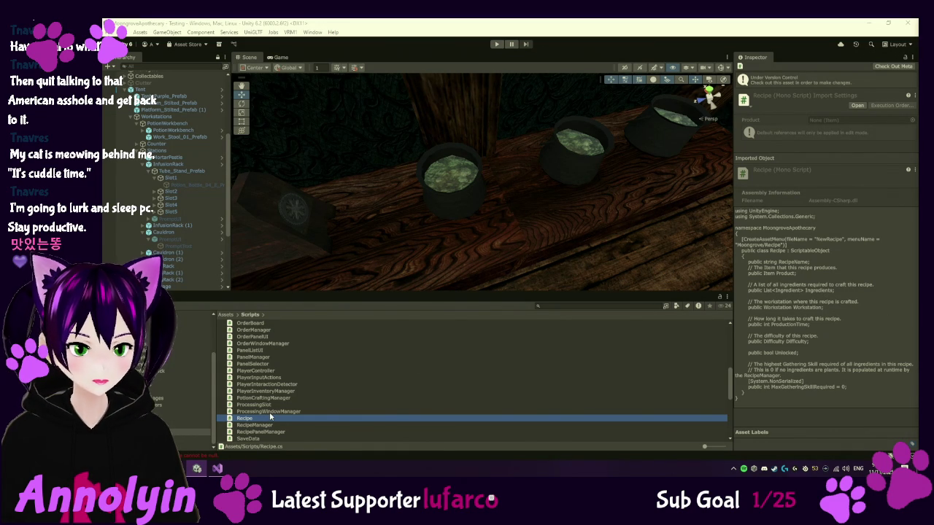
pyautogui.scroll(5, 299, 401)
# - In CauldronMaterialDatabase.cs, initialize materialMappings on line 19 with '= new List<RecipeMaterialMapping>();'
pyautogui.scroll(5, 300, 401)
pyautogui.click(281, 357)
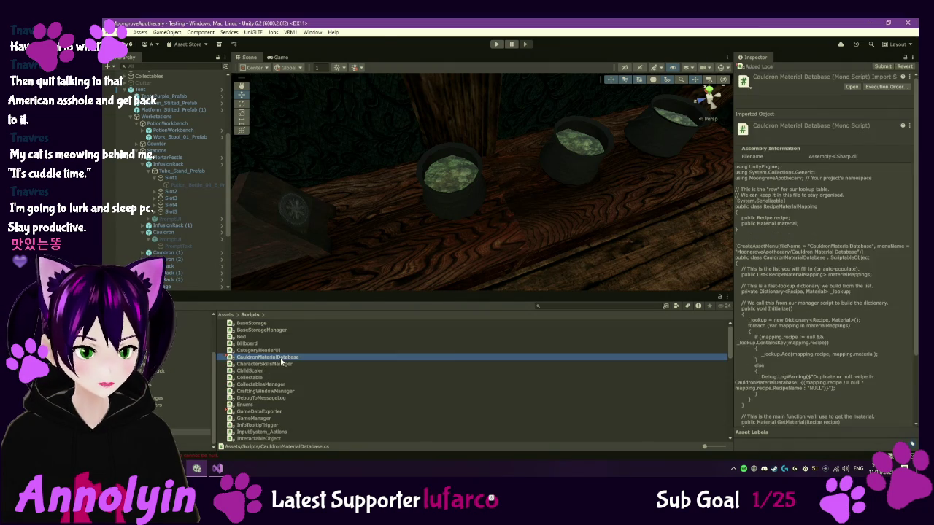
pyautogui.doubleClick(281, 358)
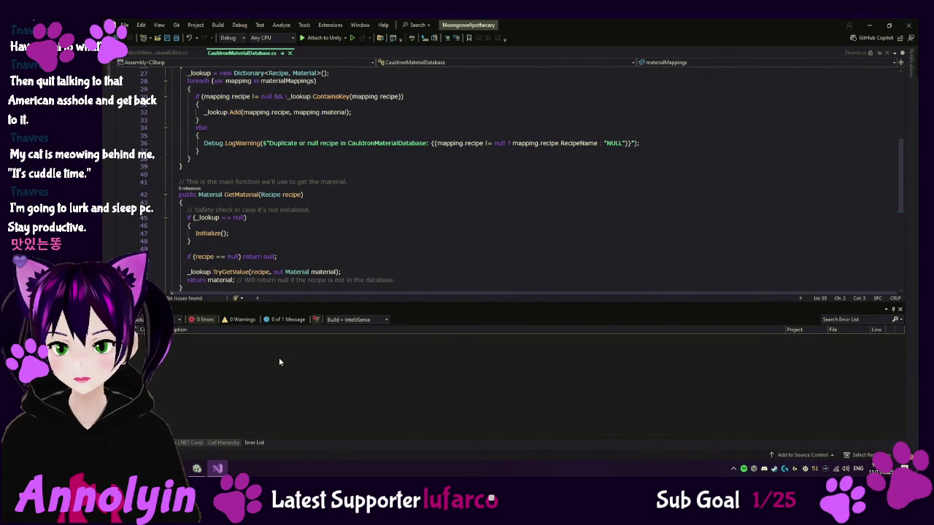
pyautogui.scroll(9, 343, 219)
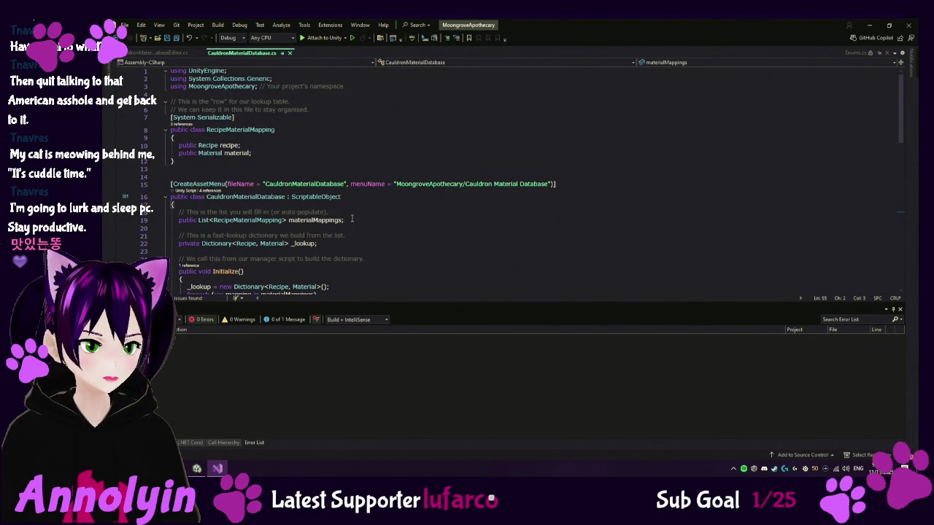
pyautogui.click(178, 220)
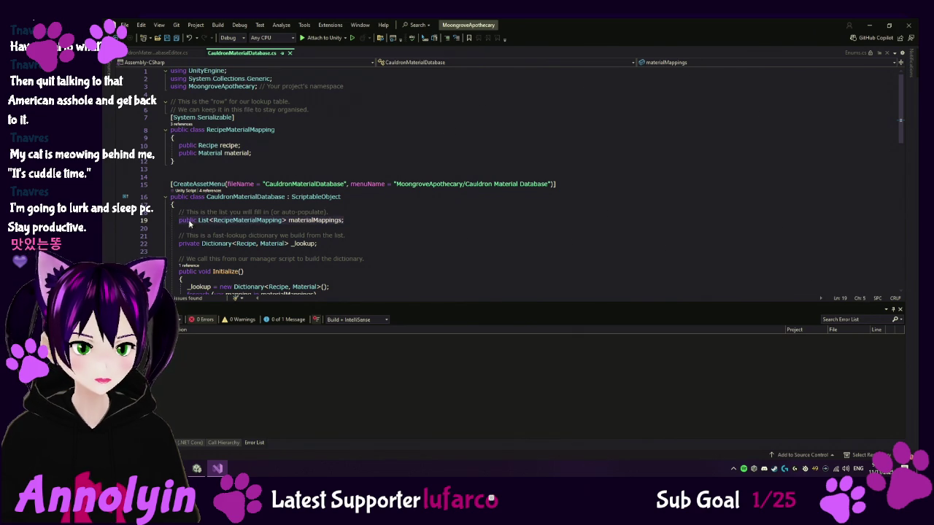
pyautogui.press('End')
pyautogui.press('Tab')
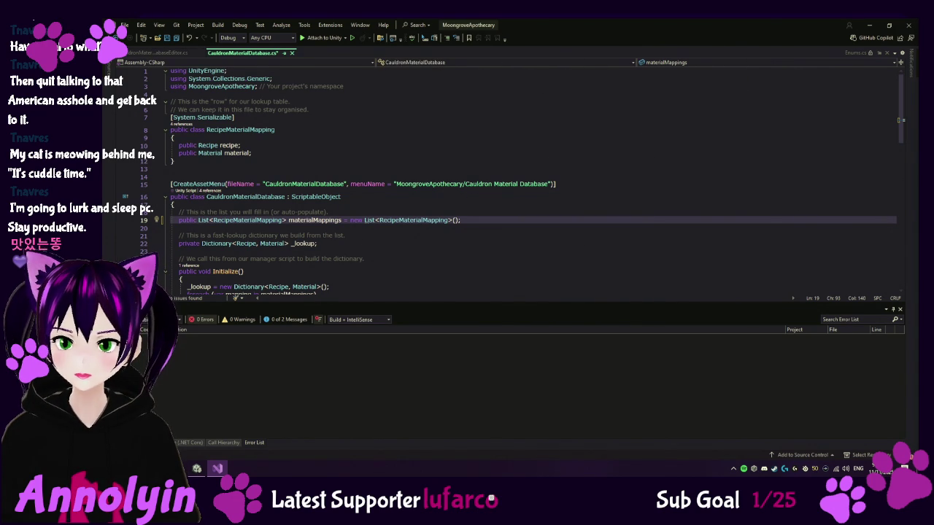
pyautogui.click(147, 56)
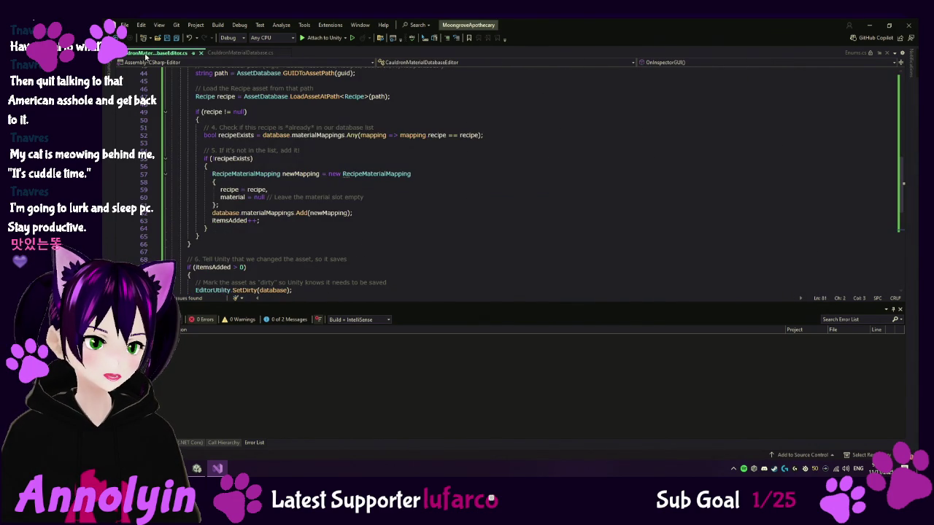
# - Replace the editor script with the revised code and delete the stray blank line after else
pyautogui.scroll(4, 271, 226)
pyautogui.scroll(4, 271, 226)
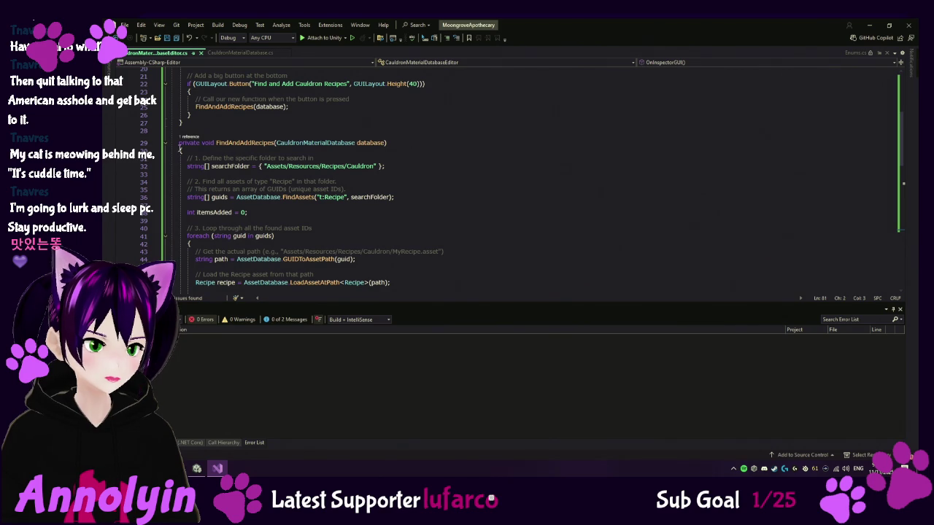
pyautogui.scroll(-10, 219, 183)
pyautogui.click(256, 217)
pyautogui.scroll(-3, 256, 217)
pyautogui.click(251, 237)
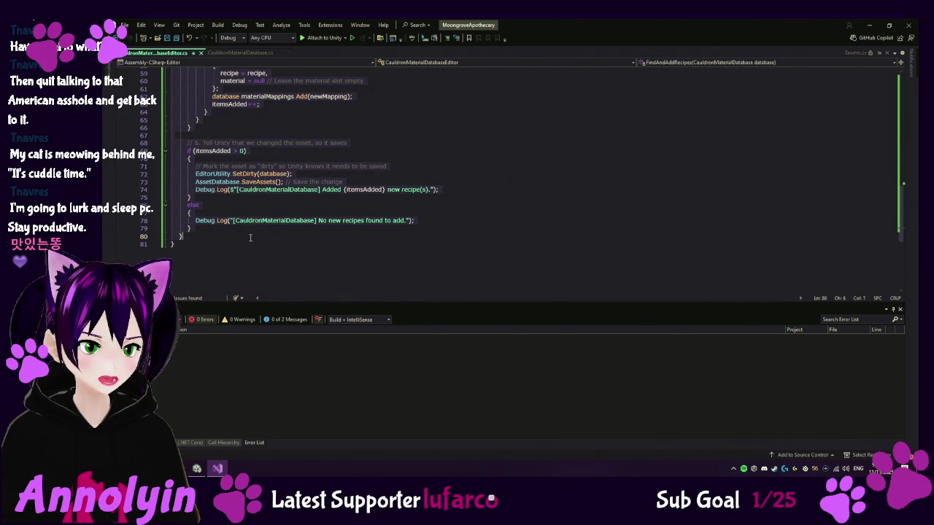
pyautogui.hotkey('ctrl', 'a')
pyautogui.hotkey('ctrl', 'v')
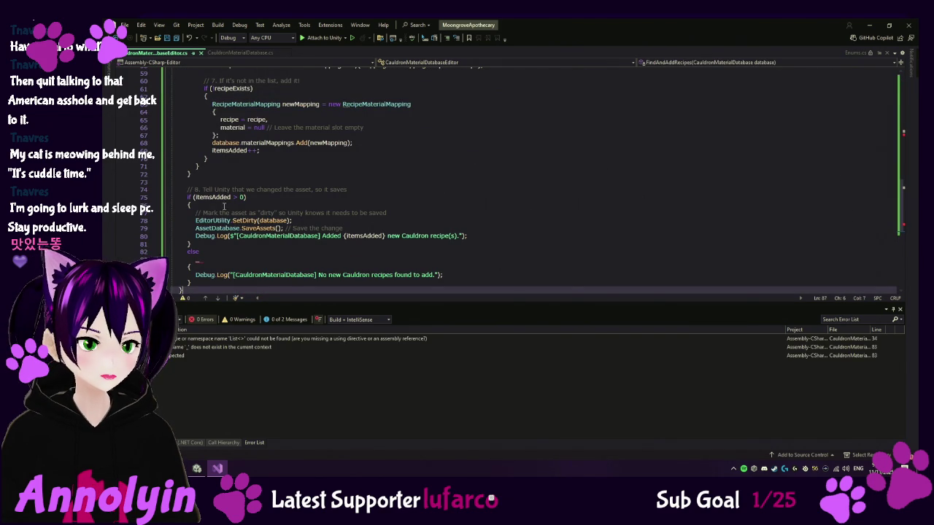
pyautogui.click(151, 259)
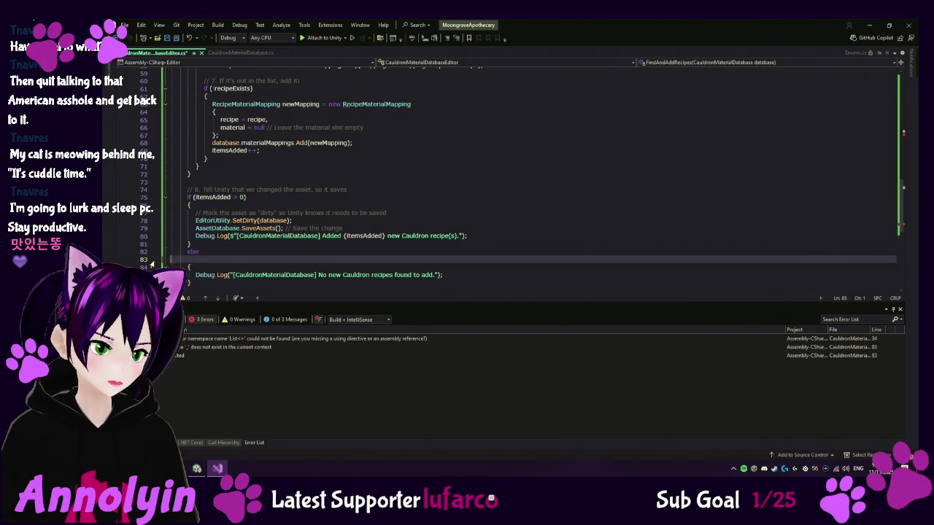
pyautogui.press('BackSpace')
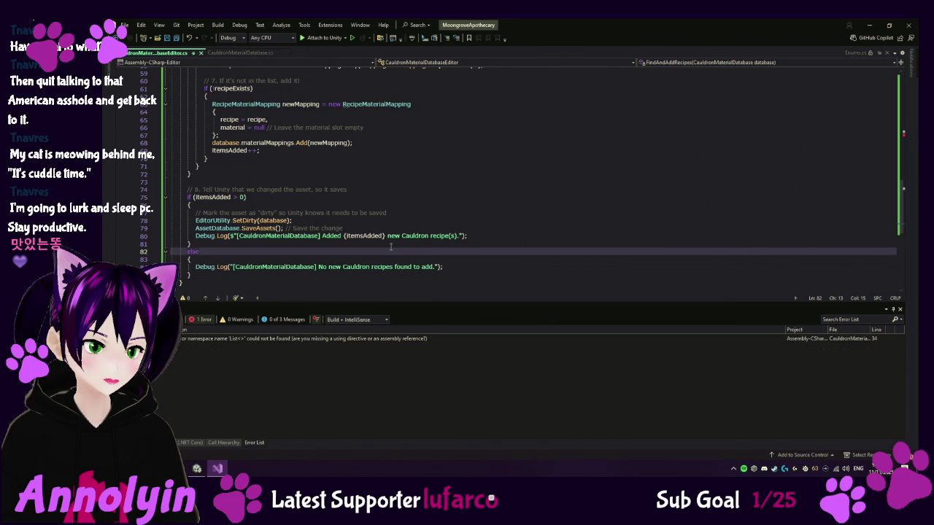
# - Fix the List error by adding 'using System.Collections.Generic;', then switch to Unity
pyautogui.click(299, 337)
pyautogui.doubleClick(300, 338)
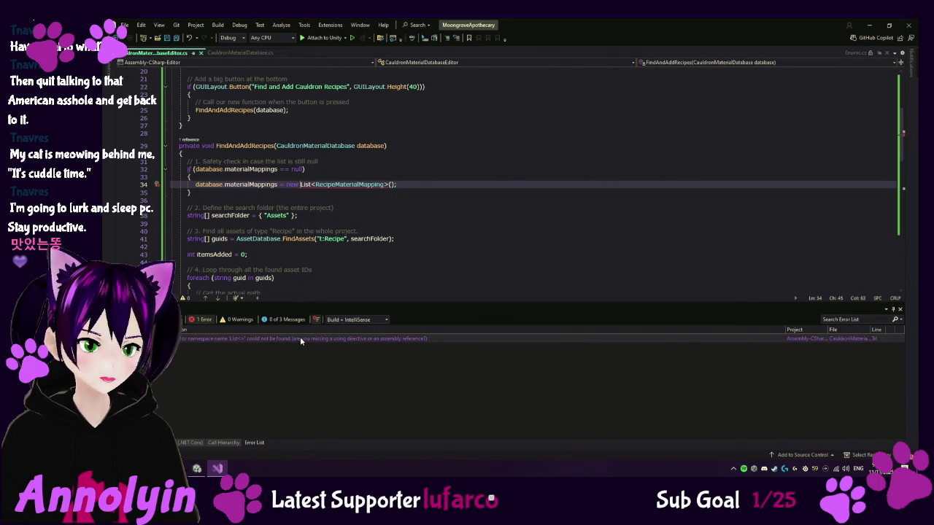
pyautogui.click(419, 339)
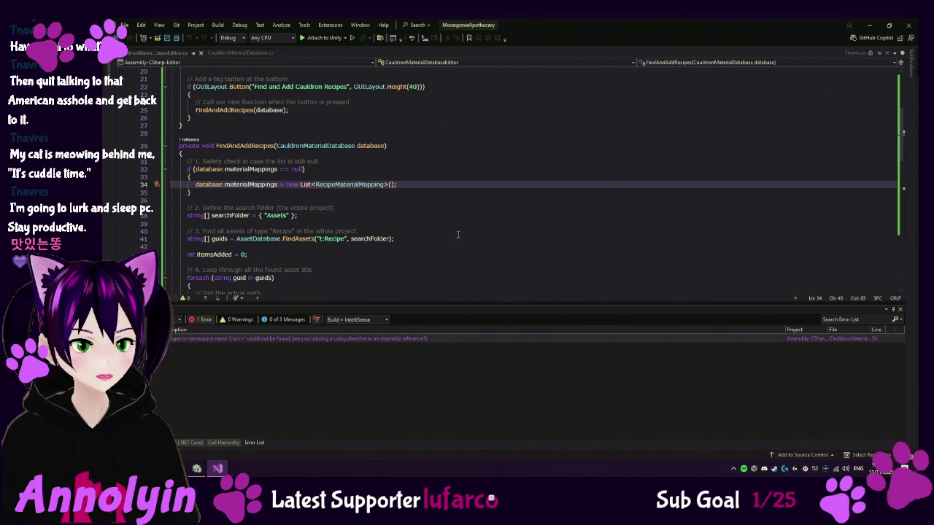
pyautogui.scroll(6, 457, 235)
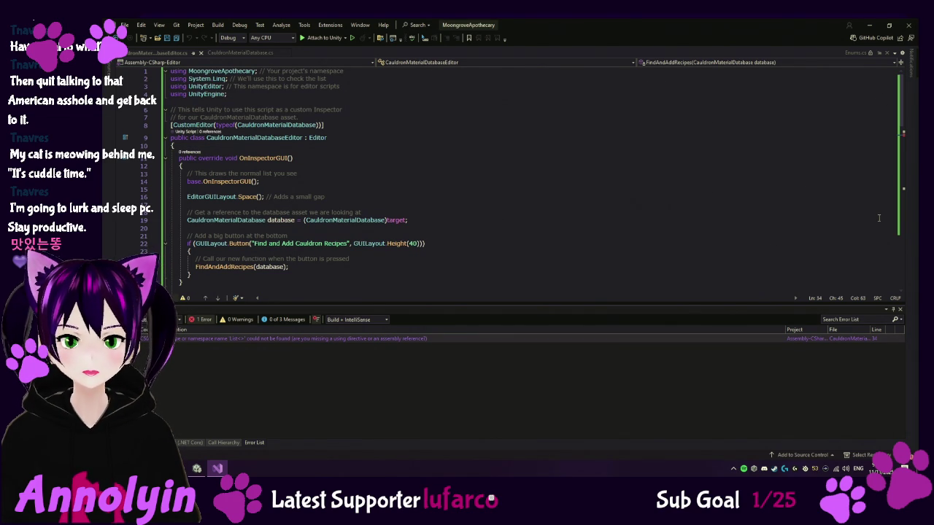
pyautogui.click(271, 94)
pyautogui.press('Return')
pyautogui.write('using System.Collections.Generic;')
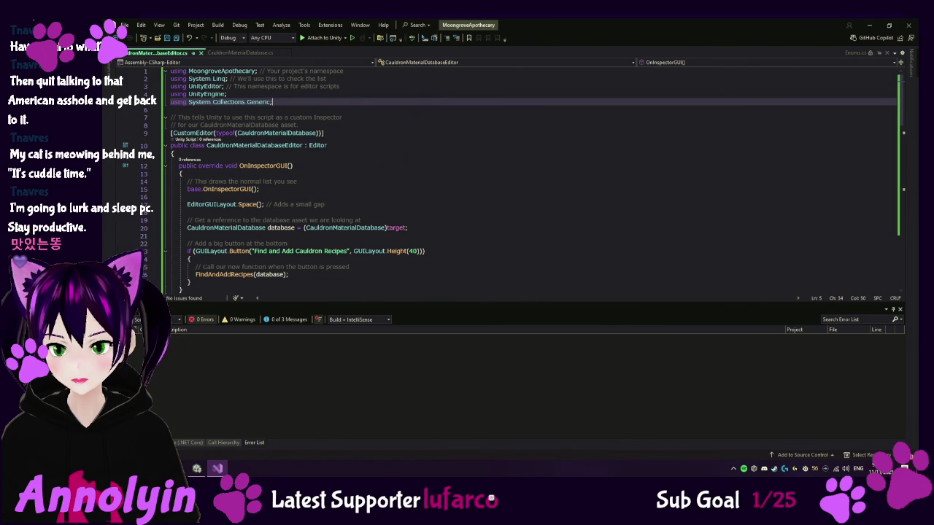
pyautogui.click(196, 468)
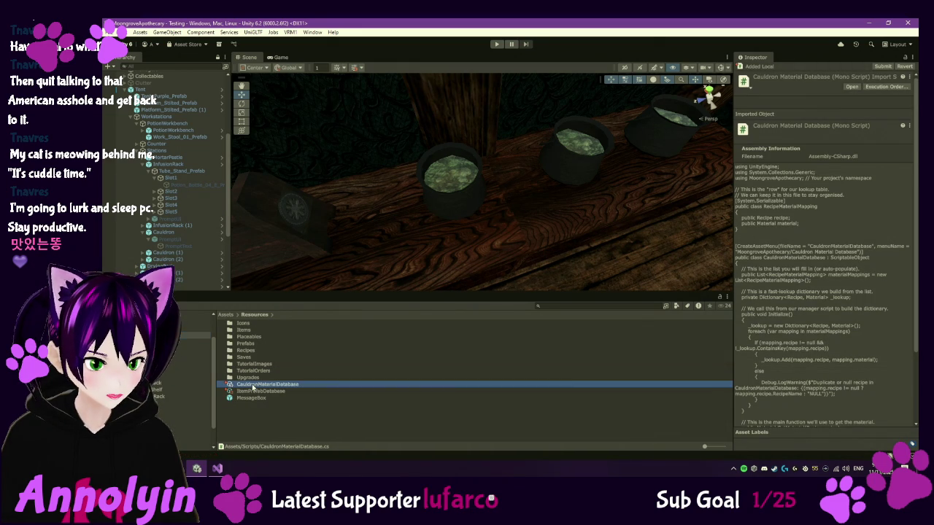
# - Fill the database with all cauldron recipes and assign HumweedGreenGoo to Element 0
pyautogui.click(253, 384)
pyautogui.click(792, 125)
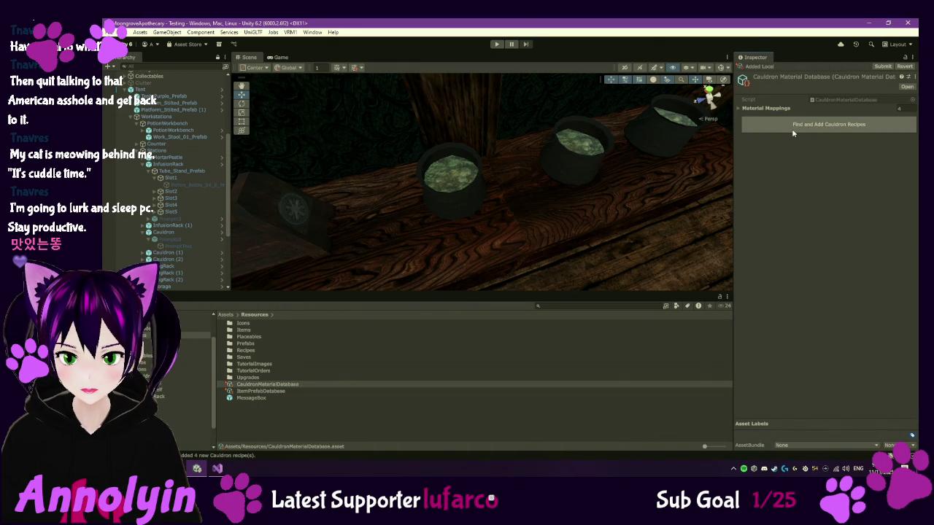
pyautogui.click(739, 109)
pyautogui.click(750, 119)
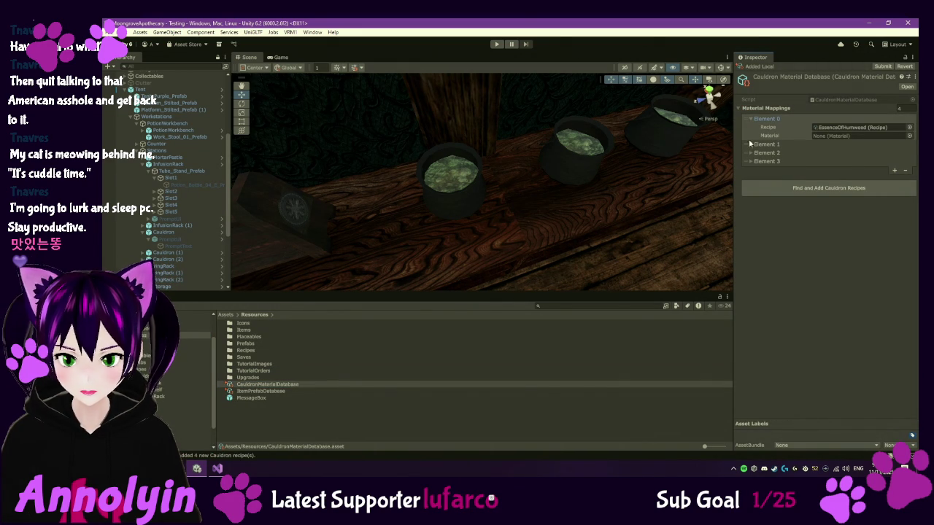
pyautogui.click(909, 135)
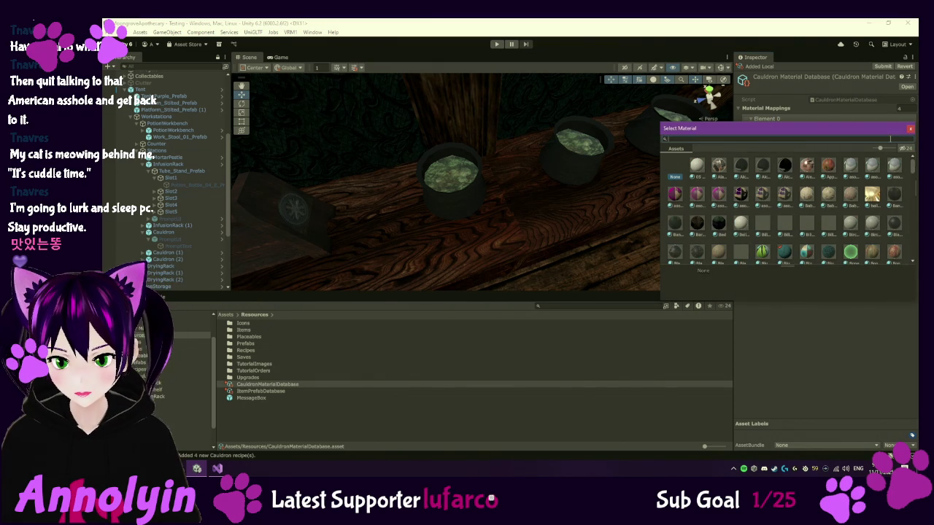
pyautogui.moveTo(774, 132)
pyautogui.mouseDown()
pyautogui.moveTo(771, 164)
pyautogui.moveTo(734, 224)
pyautogui.mouseUp()
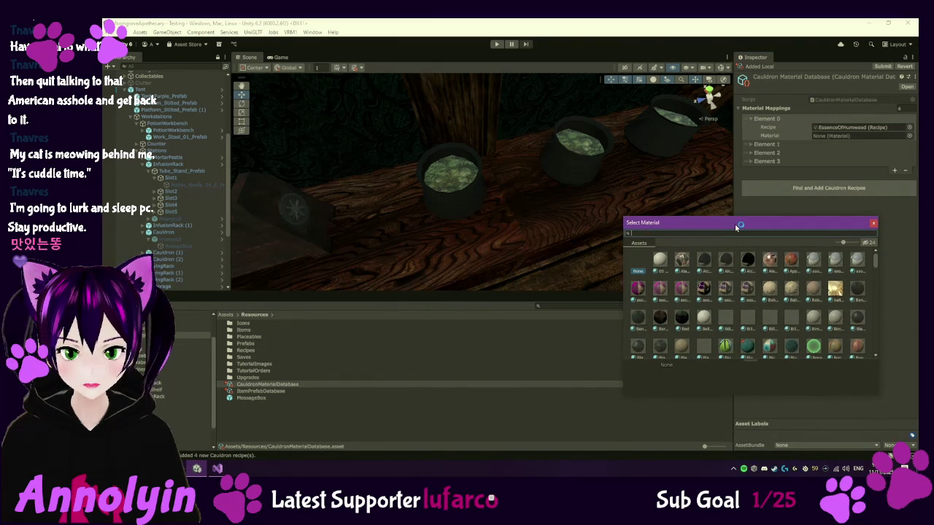
pyautogui.write('hum')
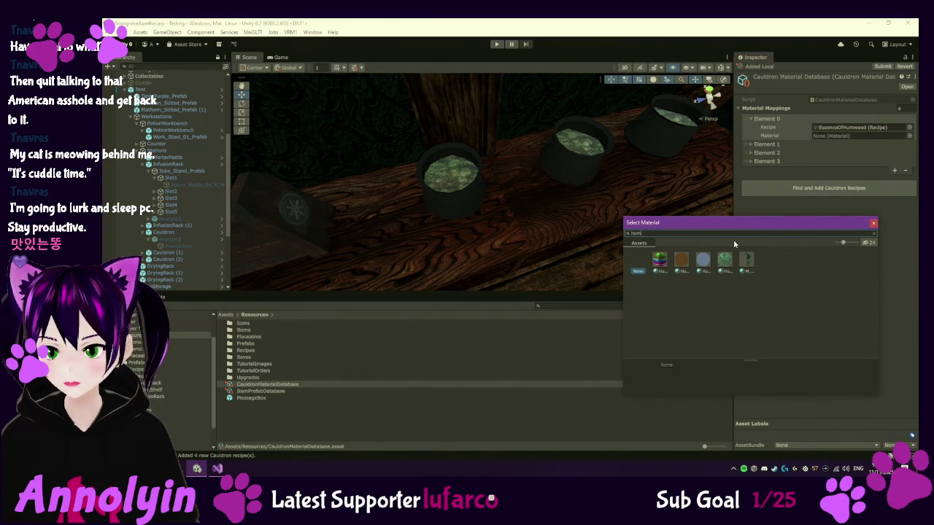
pyautogui.click(730, 261)
pyautogui.doubleClick(728, 260)
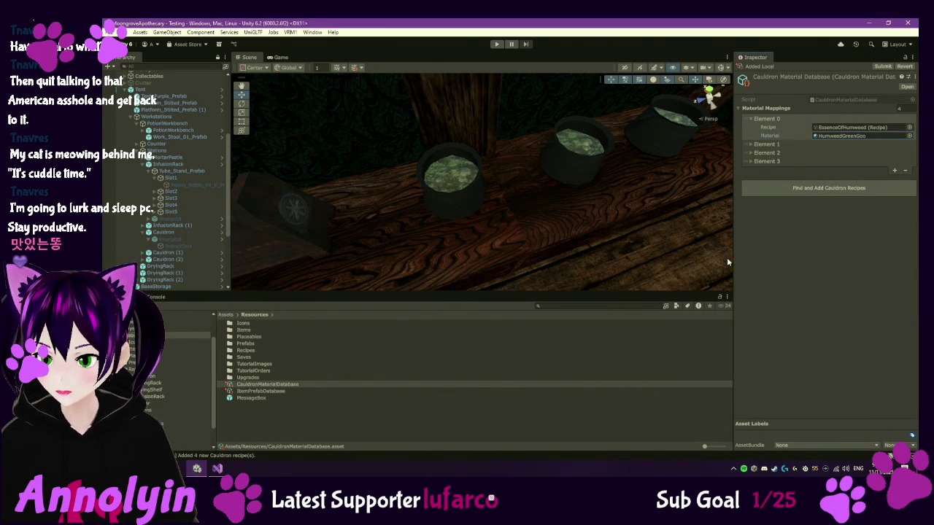
# - Search 'kelp' and assign the Kelp material to Element 1
pyautogui.click(750, 146)
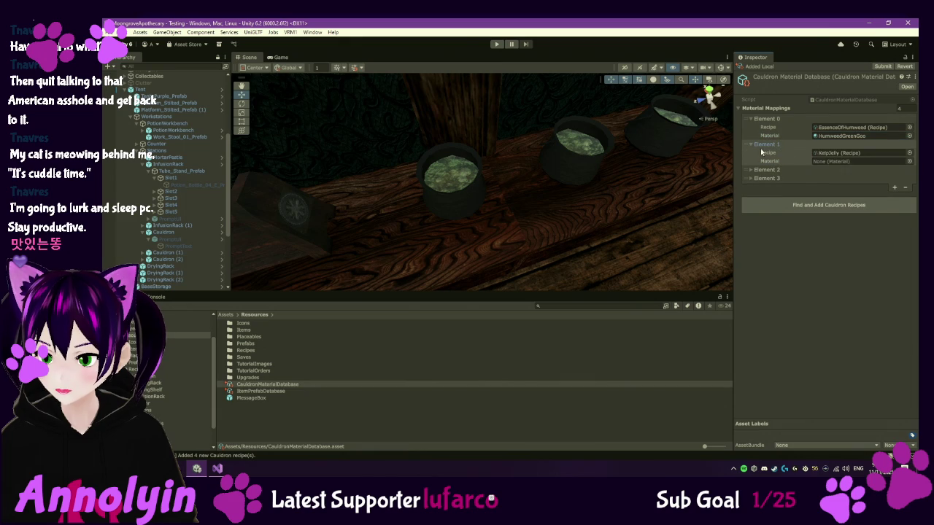
pyautogui.click(908, 162)
pyautogui.write('kelp')
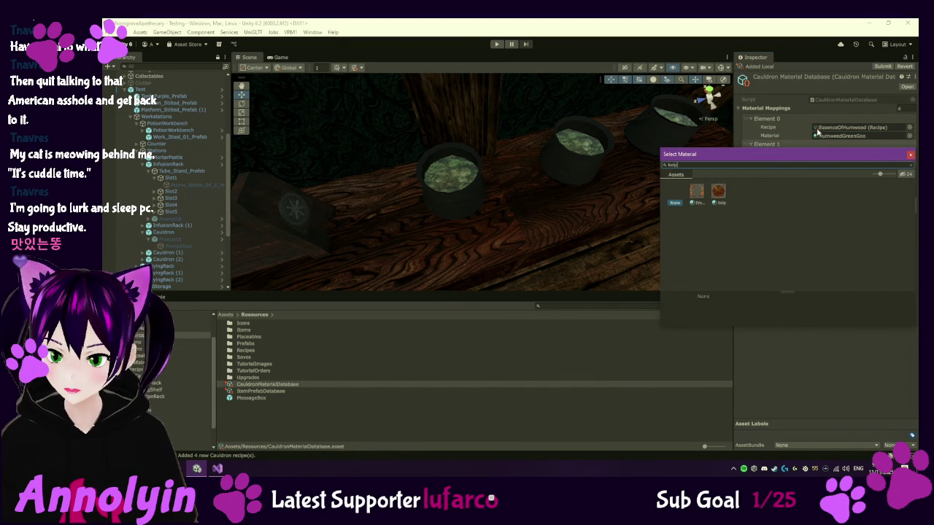
pyautogui.click(718, 191)
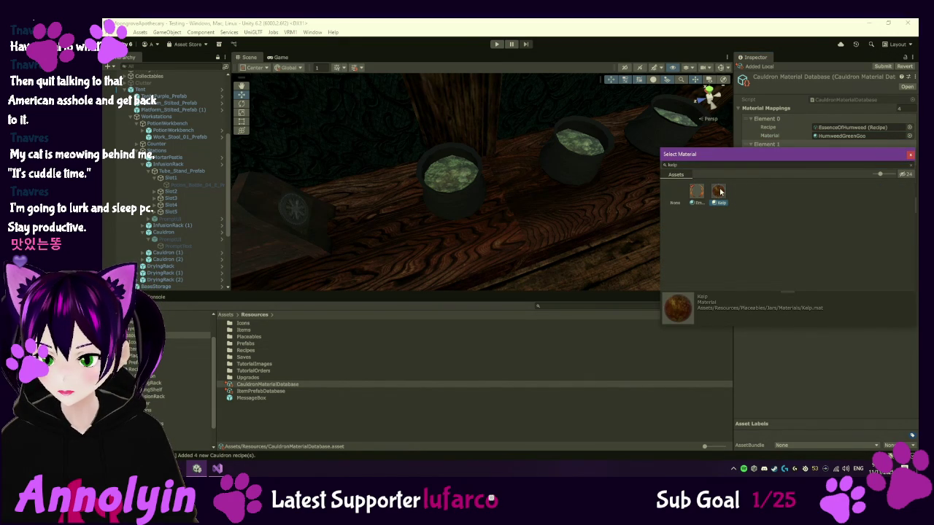
pyautogui.doubleClick(719, 190)
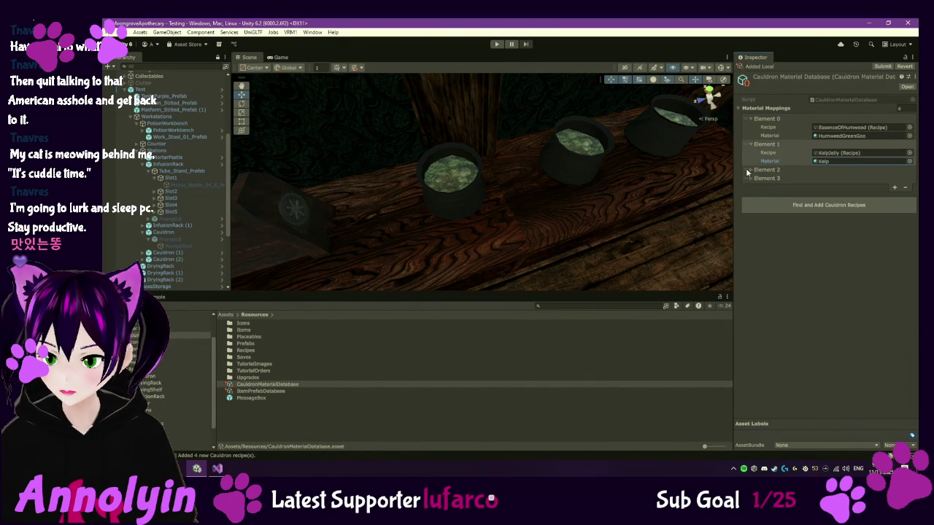
# - Compare the sap materials and assign RollerSap to Element 2
pyautogui.click(750, 170)
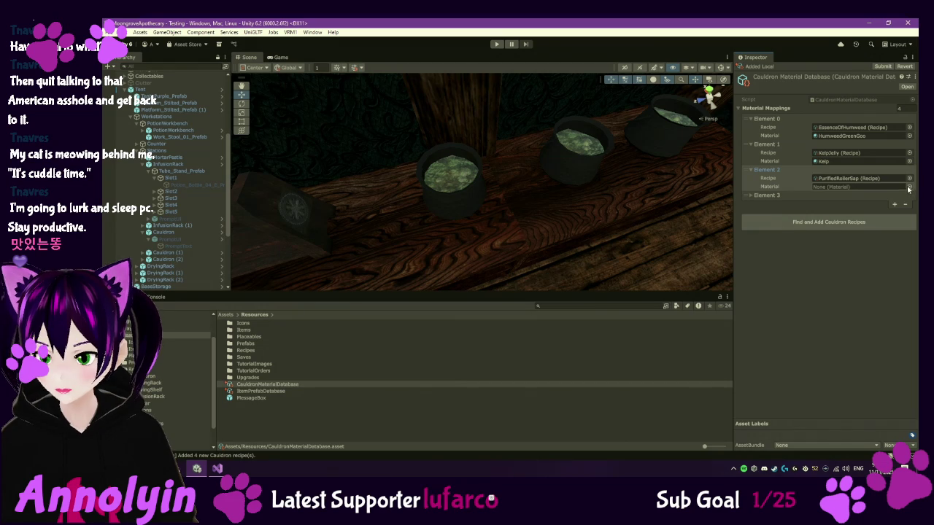
pyautogui.click(909, 188)
pyautogui.write('ap')
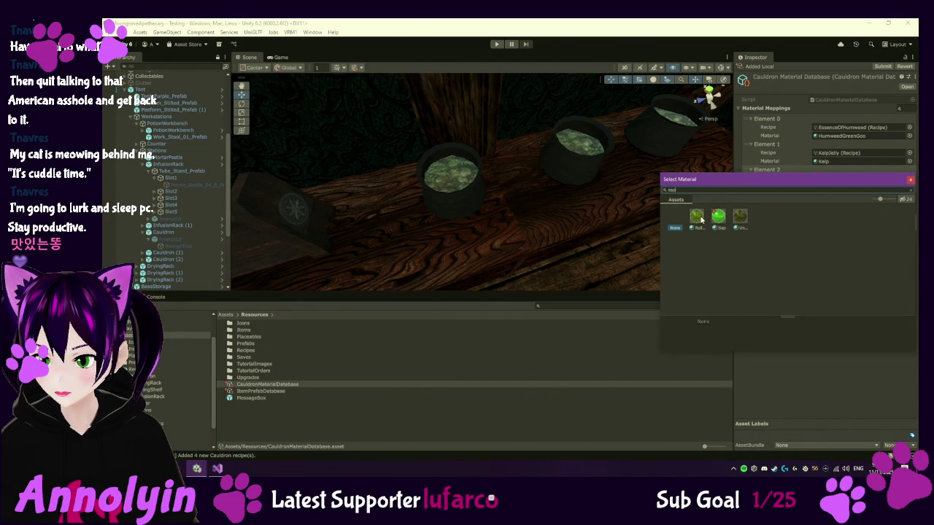
pyautogui.click(743, 219)
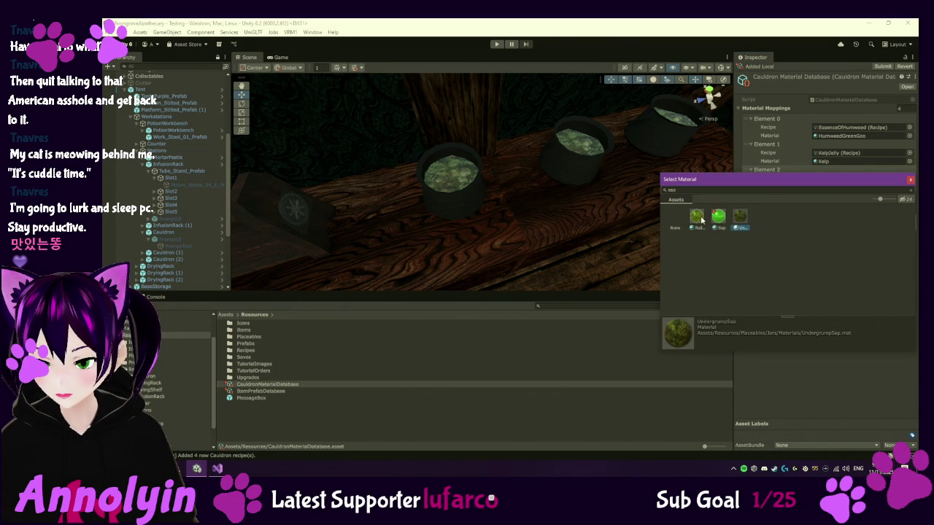
pyautogui.click(702, 220)
pyautogui.click(719, 216)
pyautogui.click(701, 217)
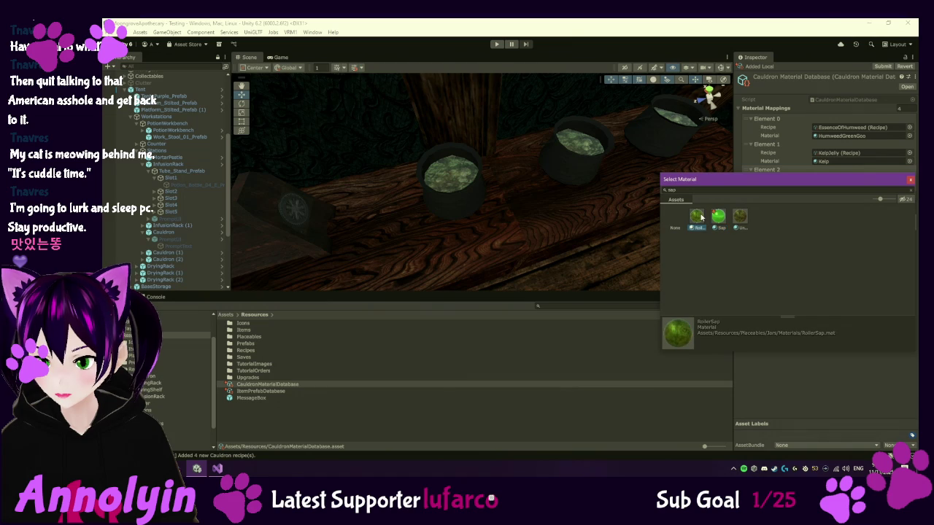
pyautogui.doubleClick(700, 216)
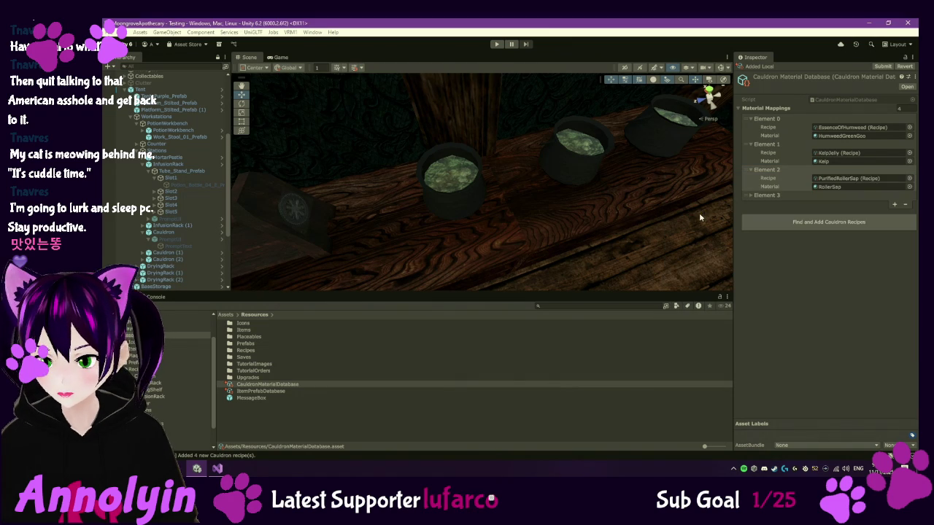
# - Assign the UndergrumpSap material to Element 3's Material field
pyautogui.click(749, 196)
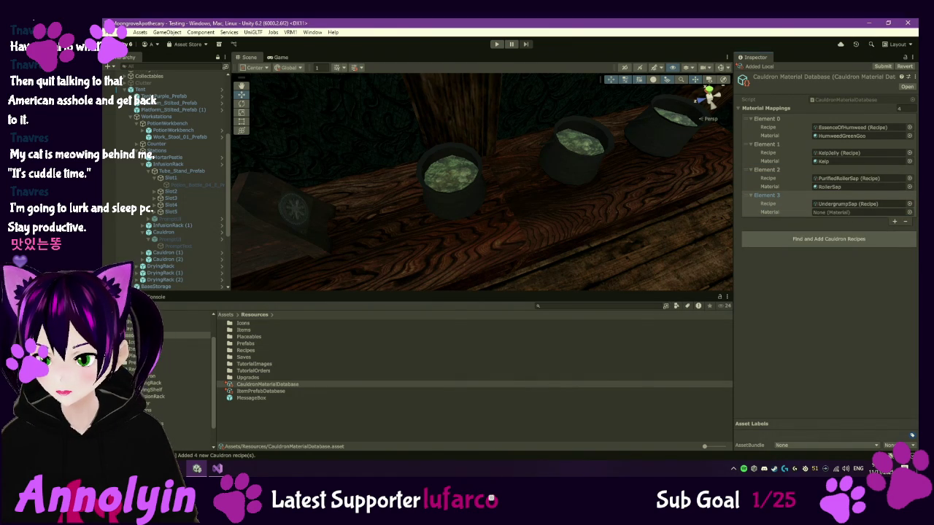
pyautogui.click(908, 213)
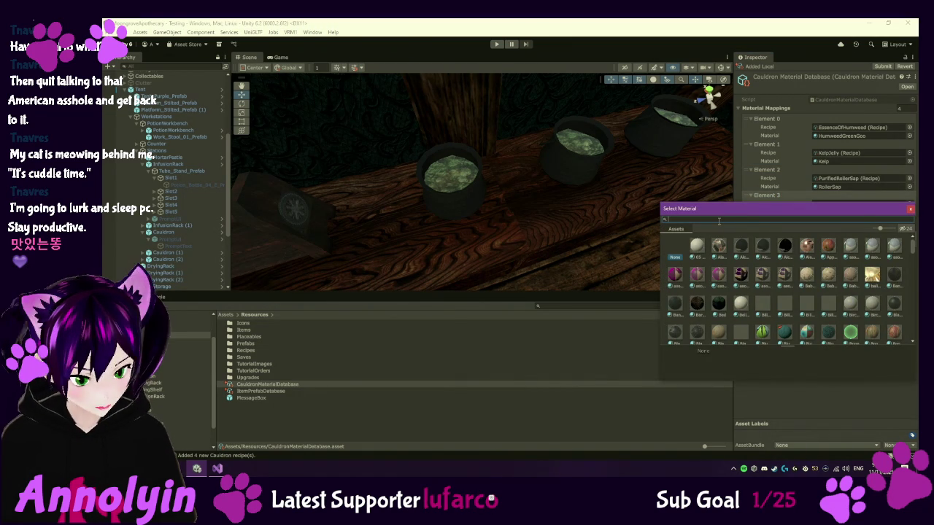
pyautogui.write('sap')
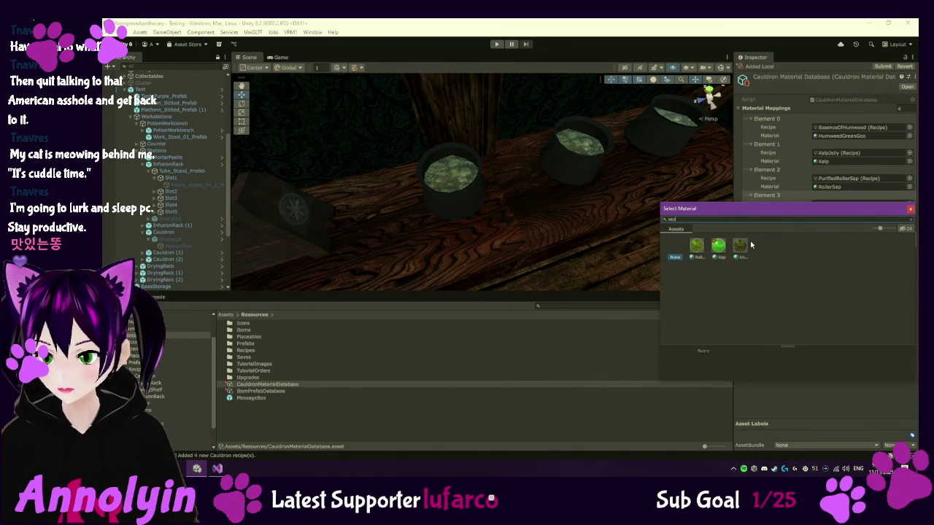
pyautogui.doubleClick(740, 247)
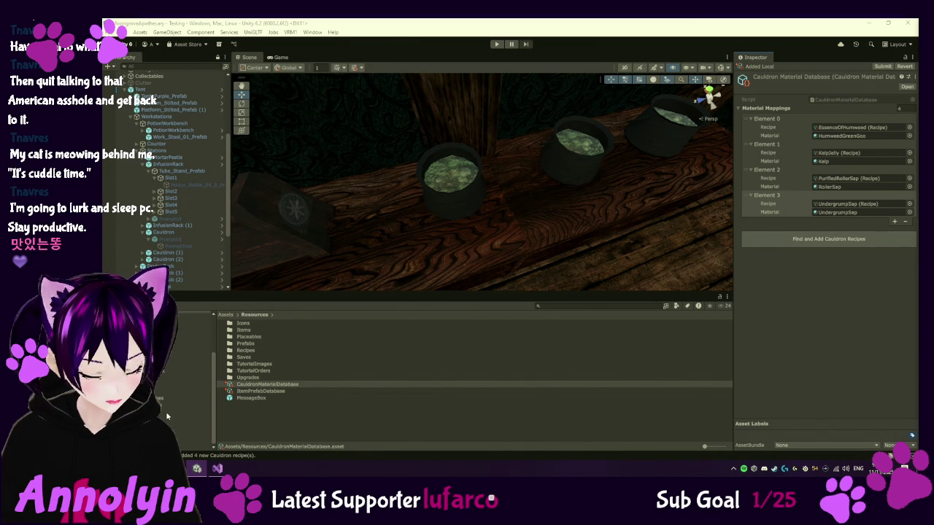
# - Switch to Visual Studio to view the CauldronMaterialDatabaseEditor script
pyautogui.click(217, 469)
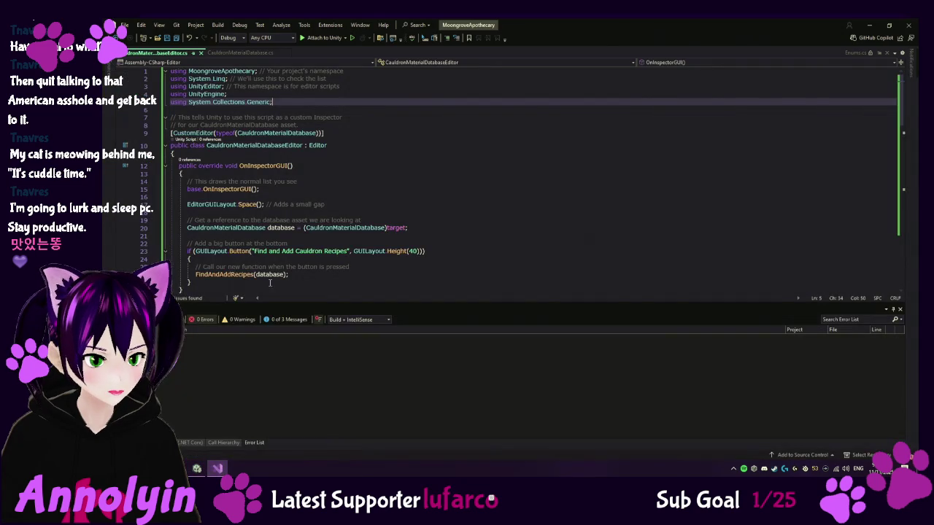
# - Add 'public Color particleColor;' below the material field in CauldronMaterialDatabase.cs and save
pyautogui.click(241, 52)
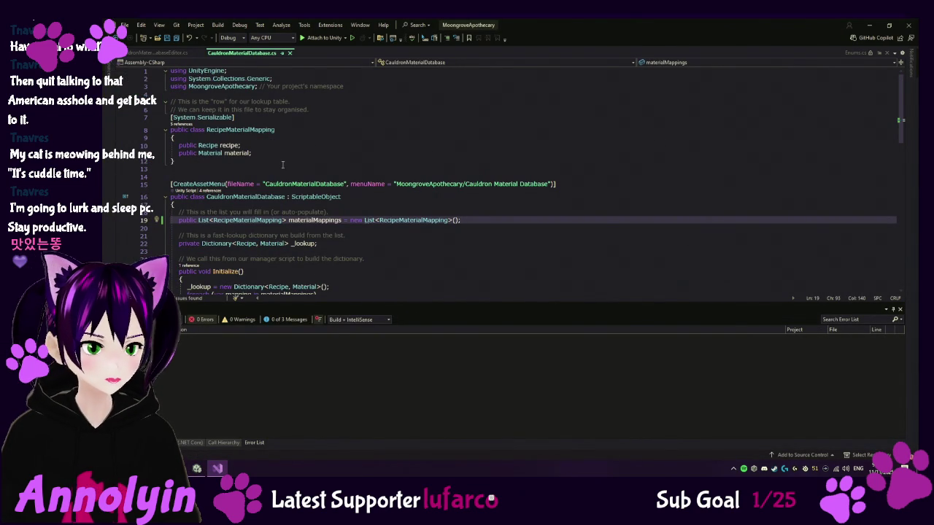
pyautogui.click(262, 152)
pyautogui.press('Return')
pyautogui.write('public Color particleColor;')
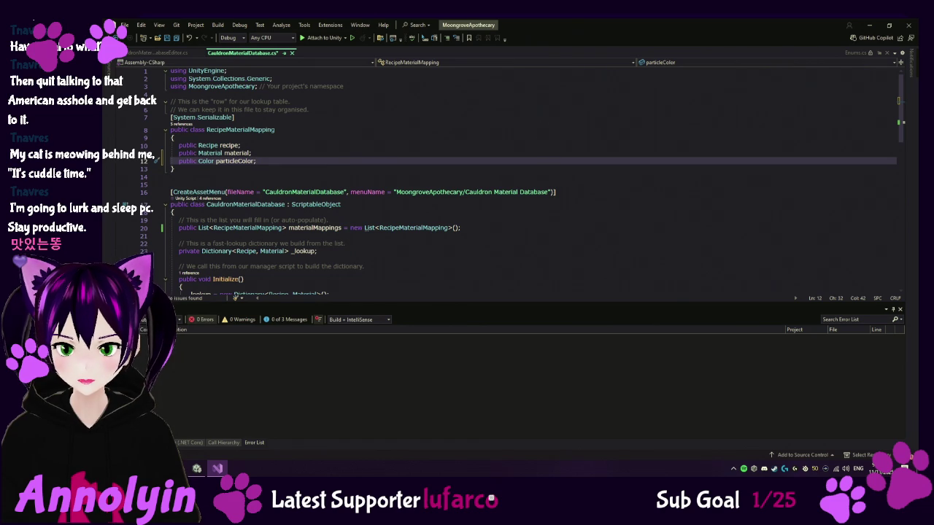
pyautogui.hotkey('ctrl', 's')
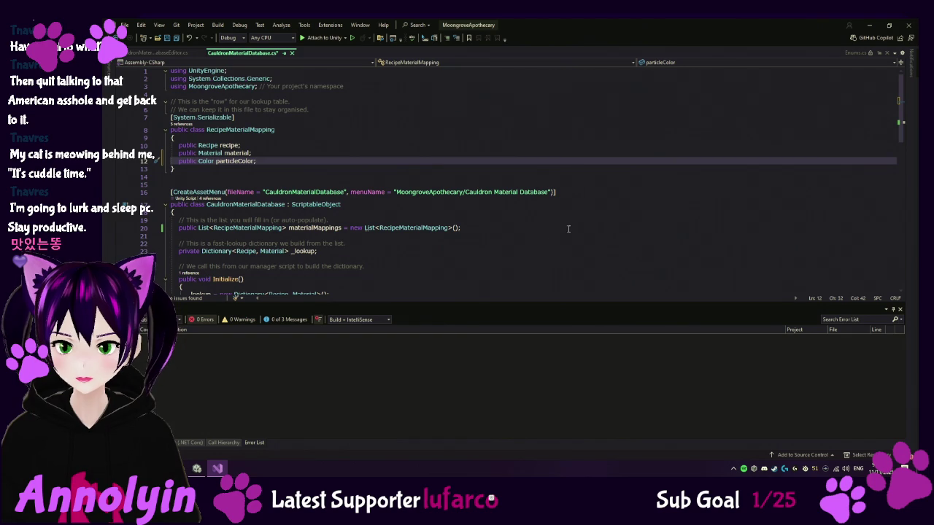
# - In the editor script, default new mappings' particleColor to Color.white, then return to Unity
pyautogui.click(158, 53)
pyautogui.scroll(-2, 368, 195)
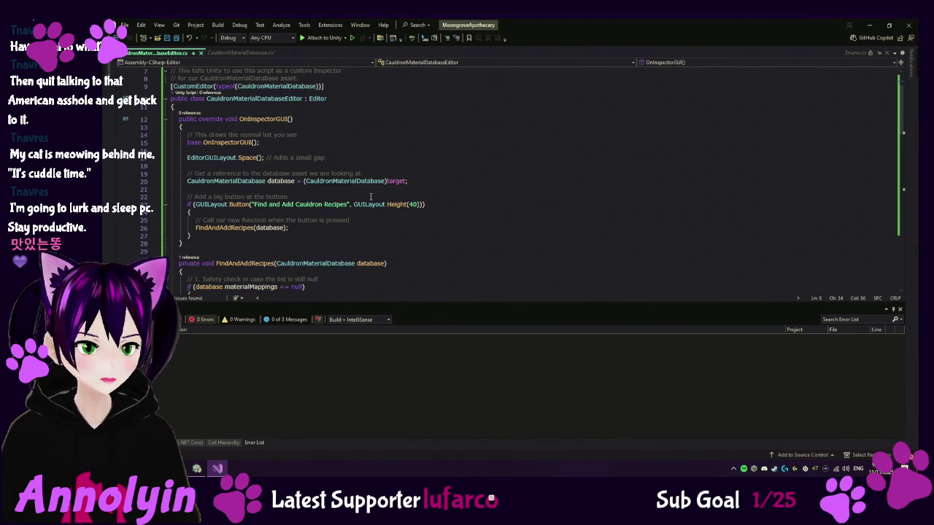
pyautogui.scroll(-6, 226, 222)
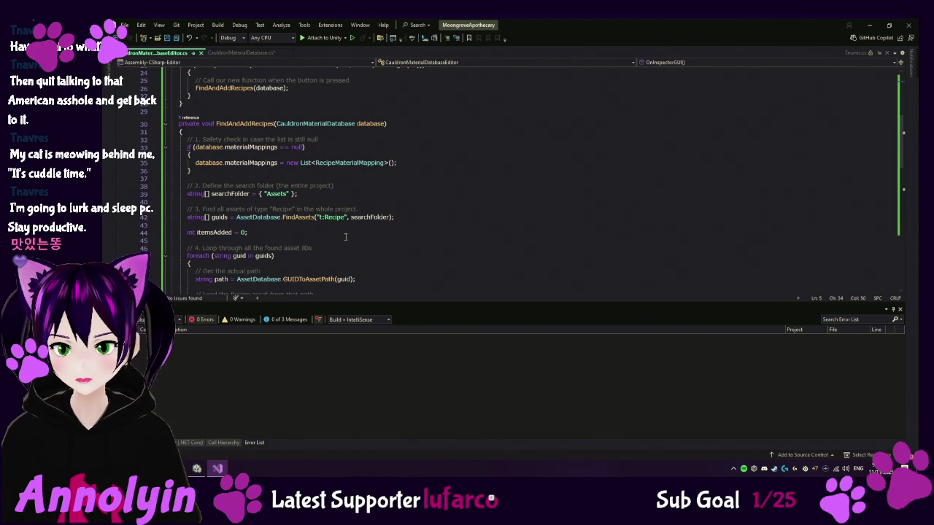
pyautogui.scroll(-4, 346, 236)
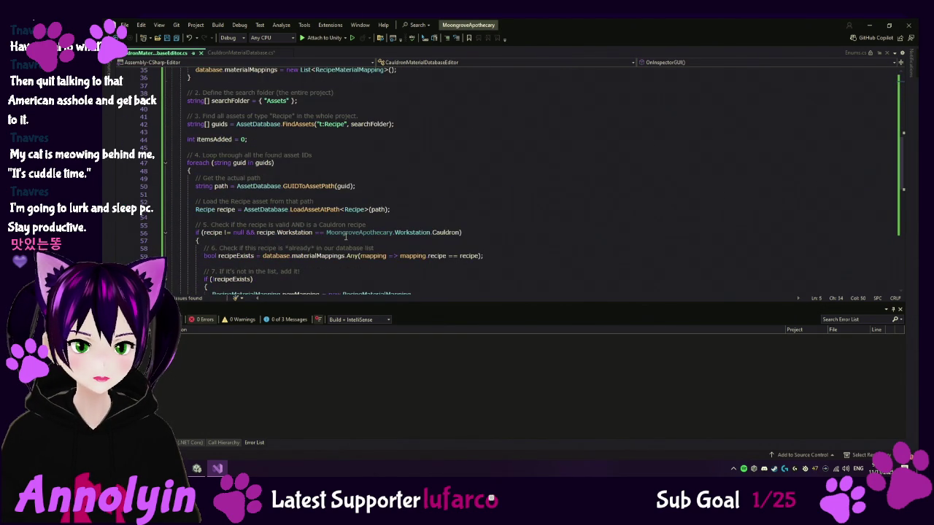
pyautogui.scroll(-3, 345, 236)
pyautogui.click(423, 248)
pyautogui.press('Return')
pyautogui.press('Tab')
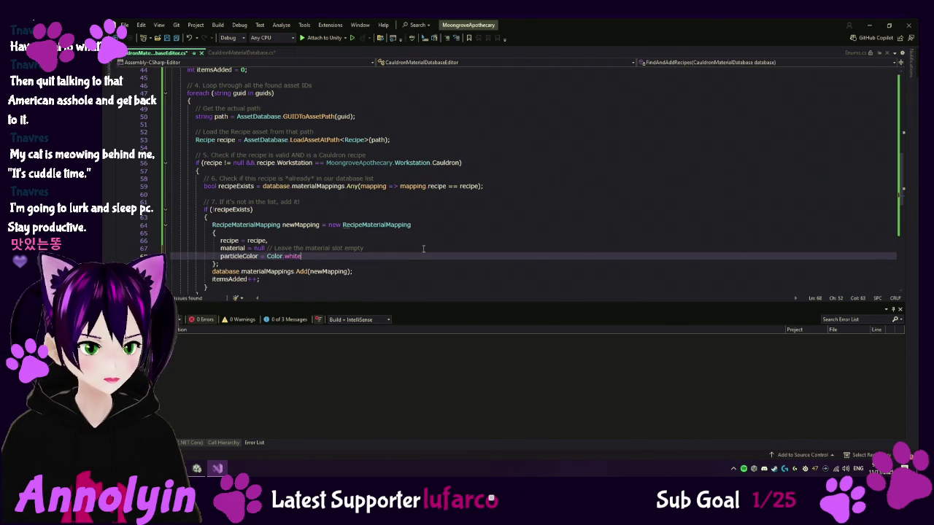
pyautogui.click(265, 248)
pyautogui.write(',')
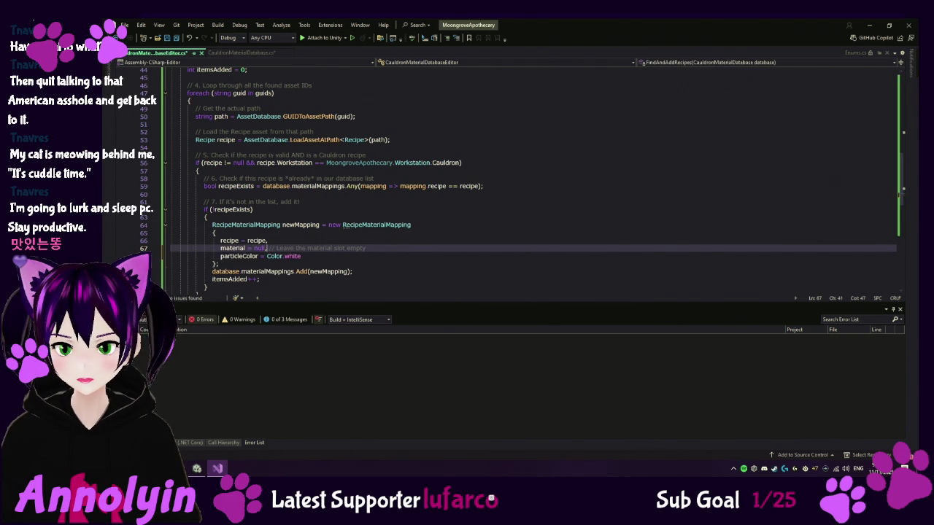
pyautogui.click(620, 221)
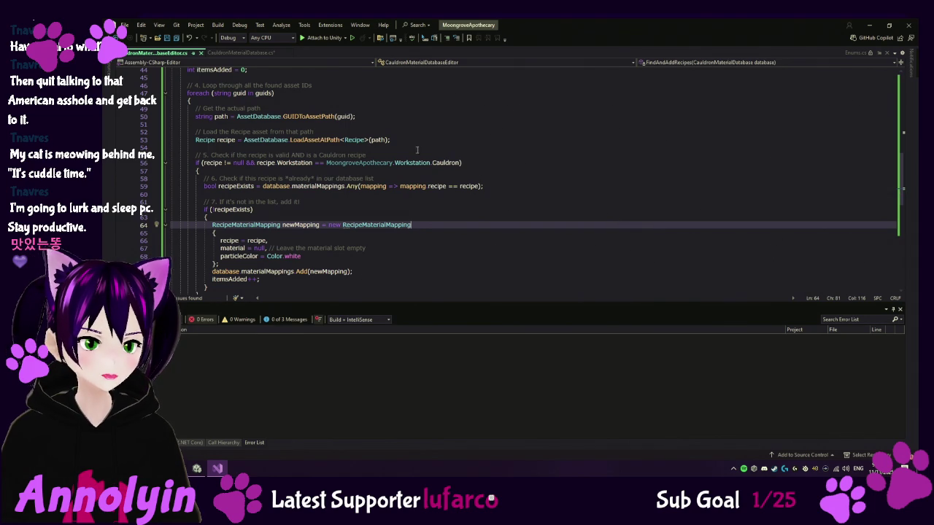
pyautogui.click(253, 54)
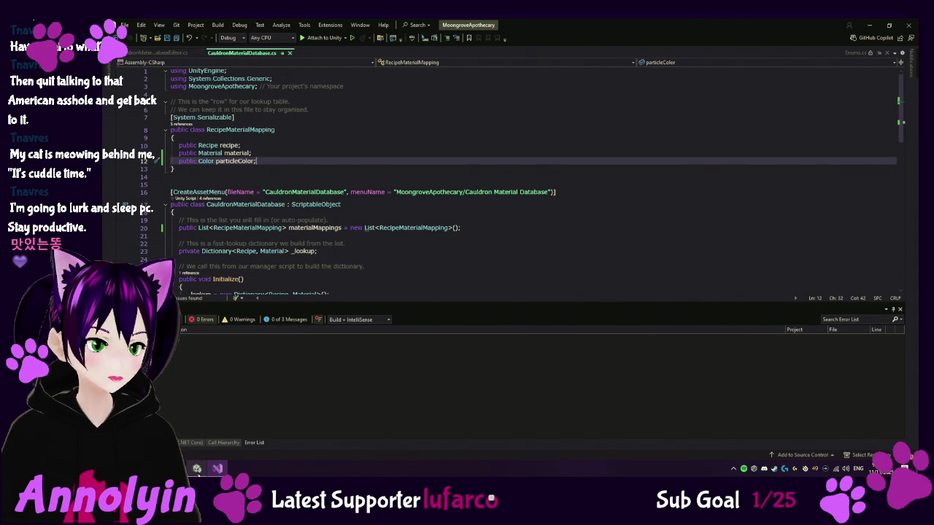
pyautogui.click(196, 471)
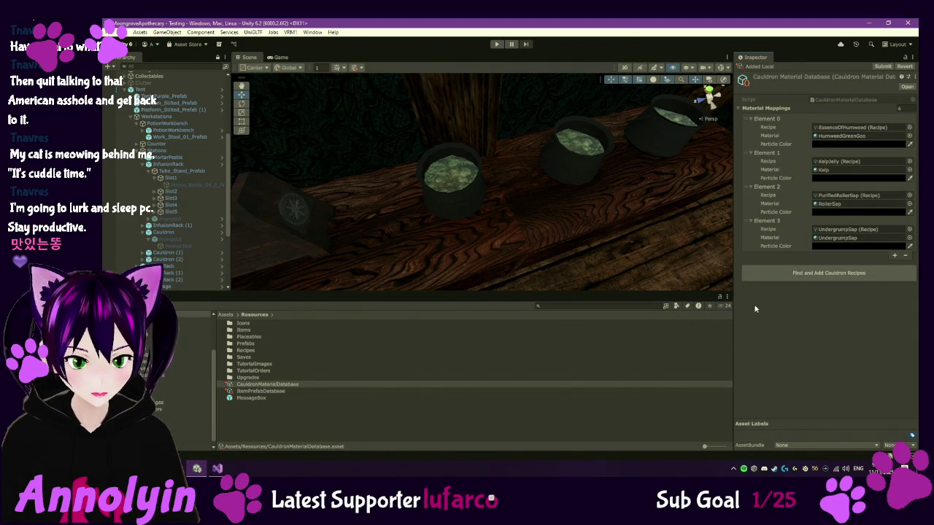
# - Set Element 0's particle colour to opaque medium green and Element 1's to opaque orange
pyautogui.click(836, 143)
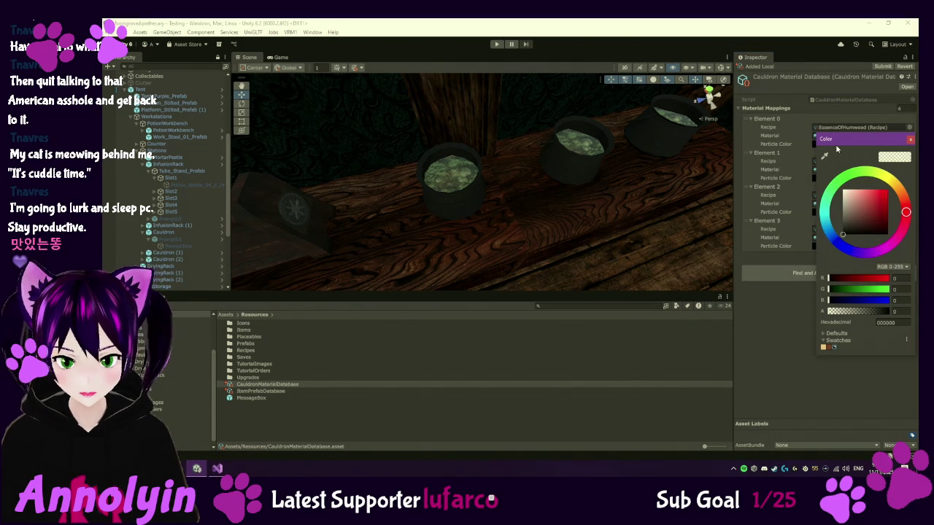
pyautogui.click(830, 191)
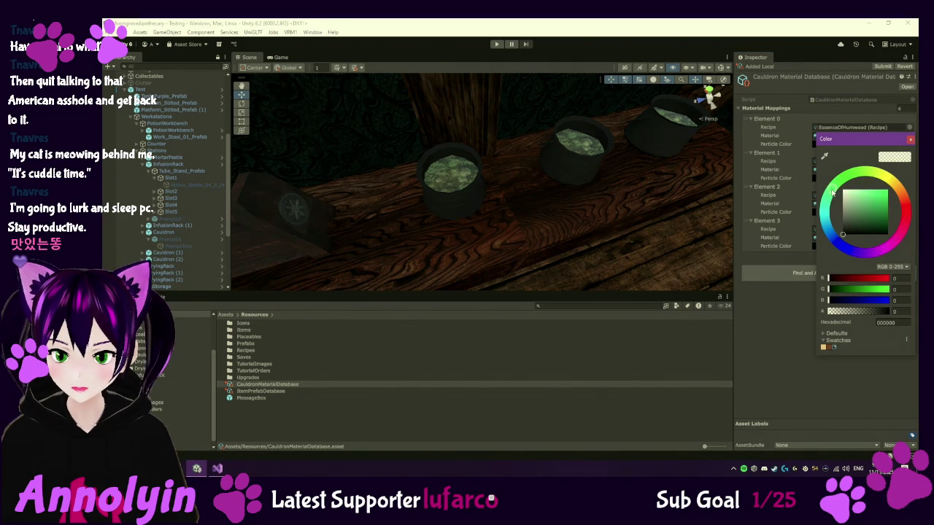
pyautogui.moveTo(879, 194); pyautogui.dragTo(882, 207)
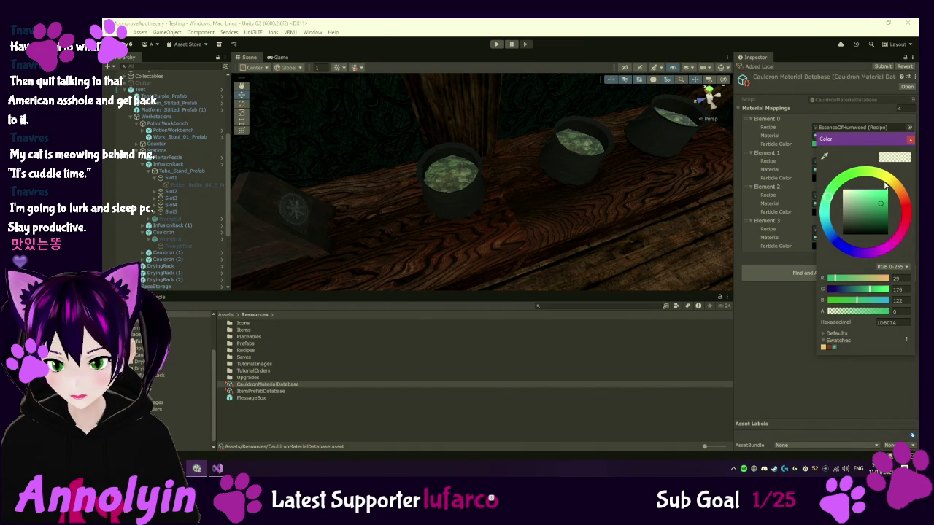
pyautogui.moveTo(836, 314); pyautogui.dragTo(903, 310)
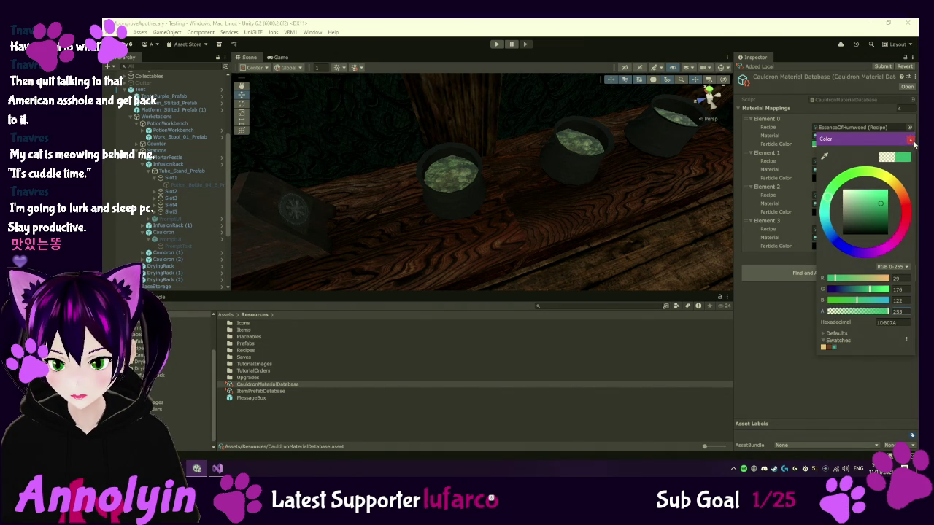
pyautogui.click(909, 139)
pyautogui.click(854, 177)
pyautogui.moveTo(910, 244); pyautogui.dragTo(888, 232)
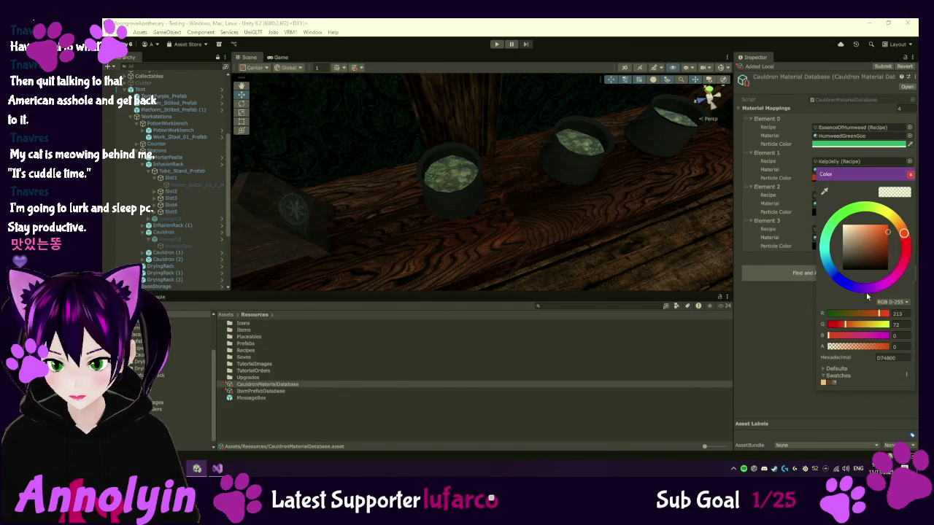
pyautogui.click(890, 346)
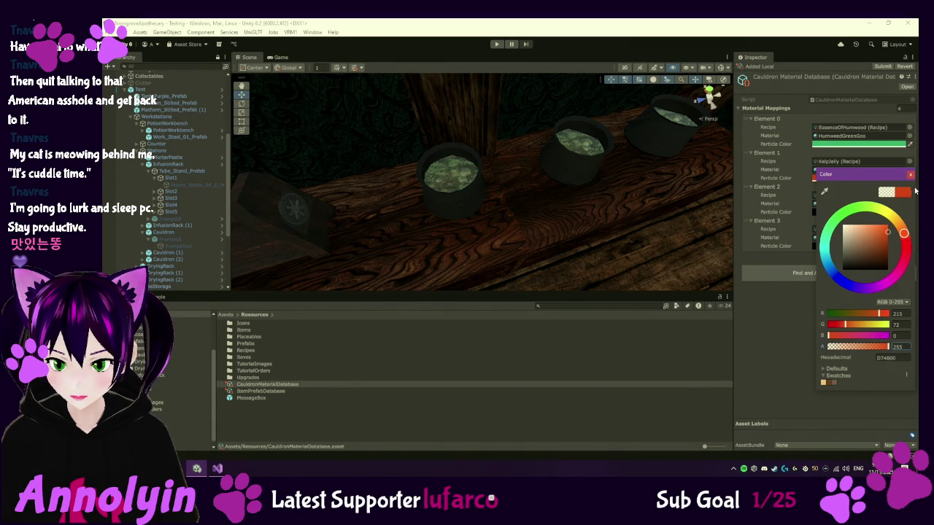
pyautogui.moveTo(905, 232); pyautogui.dragTo(901, 229)
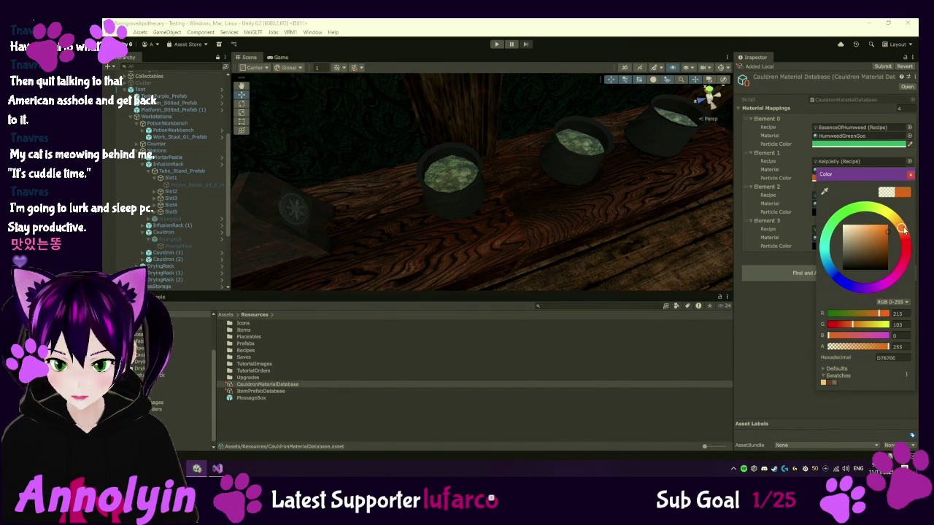
pyautogui.click(909, 174)
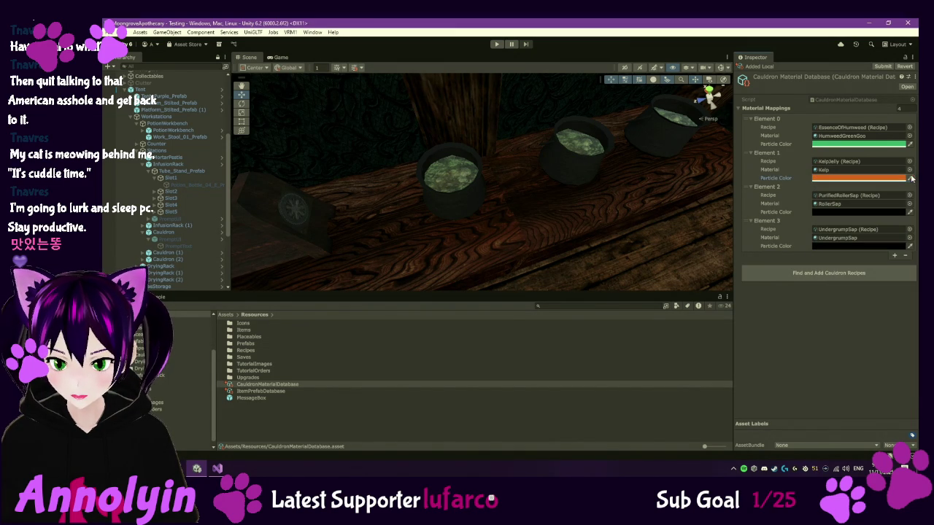
# - Set Element 2's particle colour to opaque bright green and Element 3's to opaque olive
pyautogui.click(899, 212)
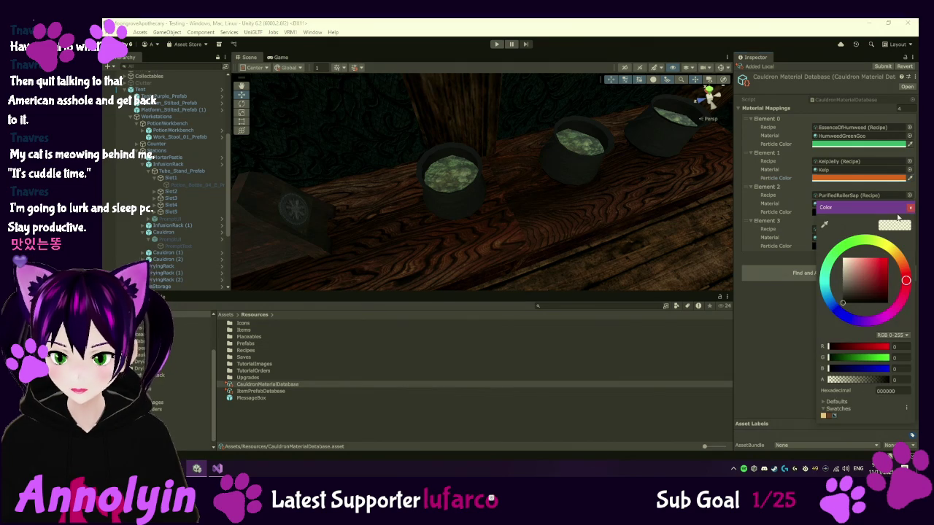
pyautogui.moveTo(847, 379); pyautogui.dragTo(904, 378)
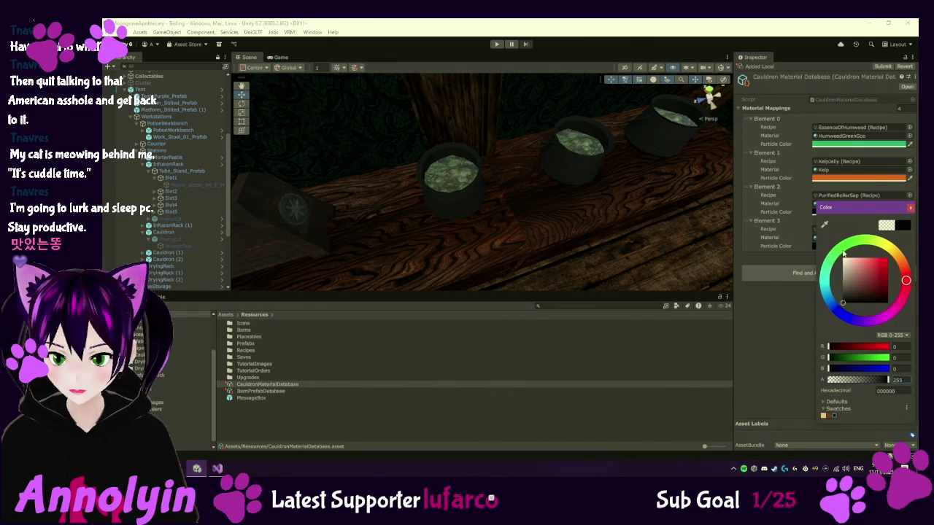
pyautogui.click(843, 253)
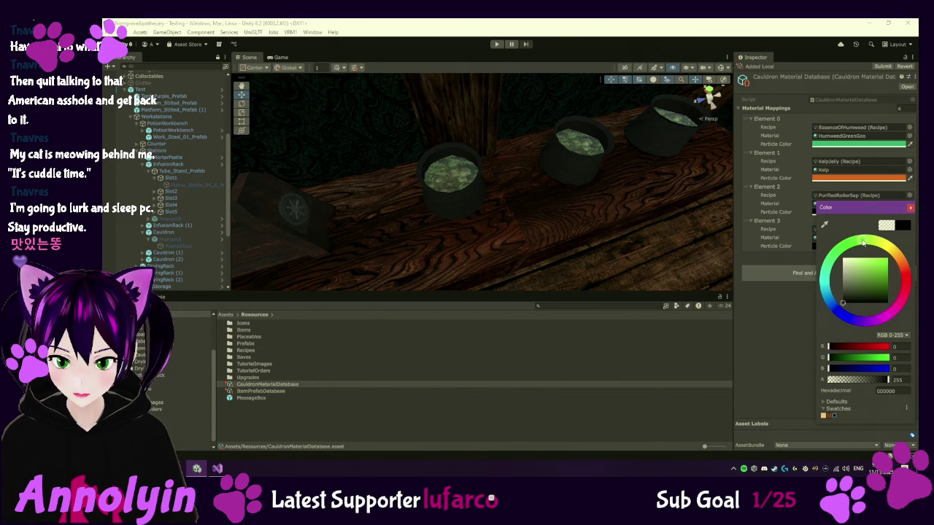
pyautogui.moveTo(875, 276)
pyautogui.mouseDown()
pyautogui.moveTo(879, 263)
pyautogui.moveTo(871, 268)
pyautogui.moveTo(858, 242)
pyautogui.mouseUp()
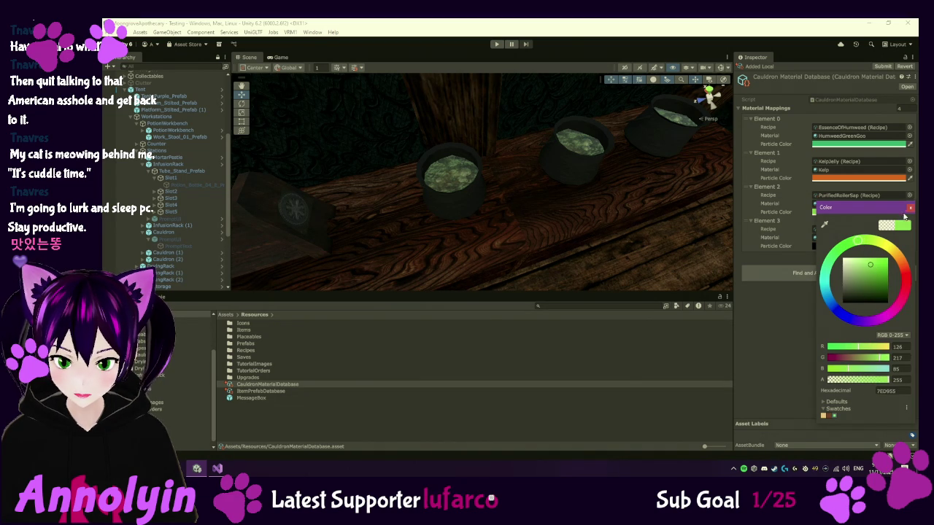
pyautogui.click(910, 208)
pyautogui.click(899, 246)
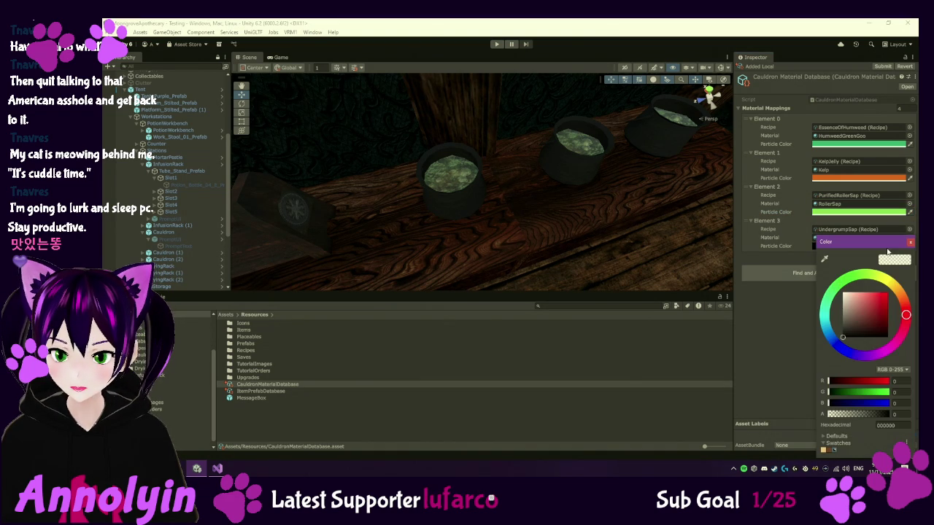
pyautogui.moveTo(907, 305)
pyautogui.mouseDown()
pyautogui.moveTo(907, 315)
pyautogui.moveTo(889, 286)
pyautogui.mouseUp()
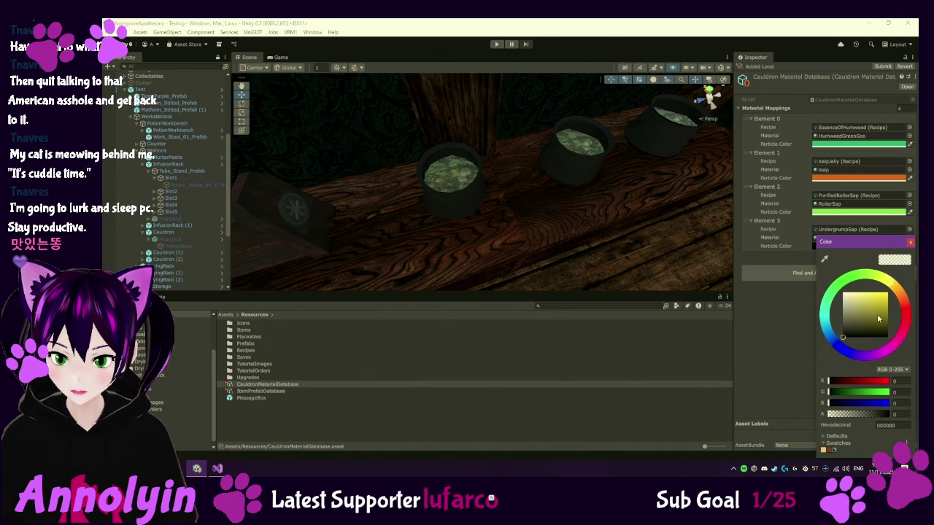
pyautogui.moveTo(879, 323); pyautogui.dragTo(875, 318)
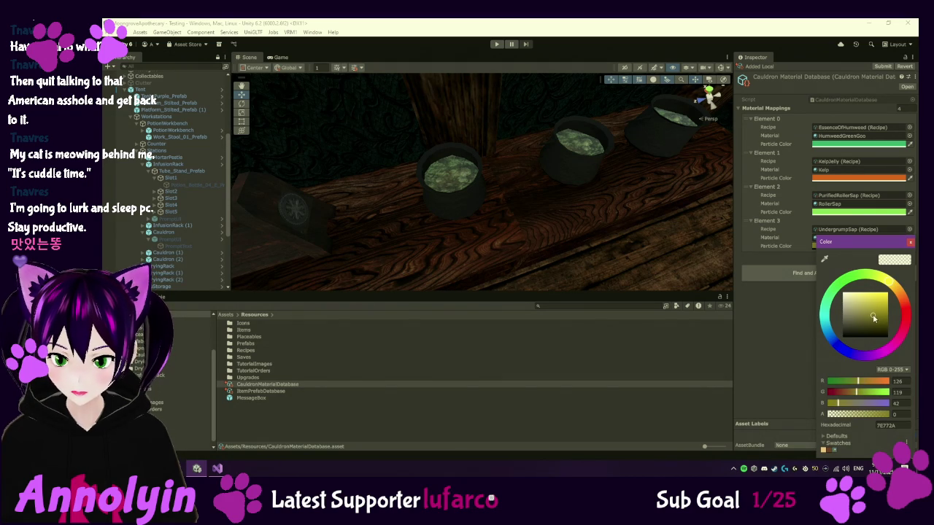
pyautogui.moveTo(863, 415); pyautogui.dragTo(901, 411)
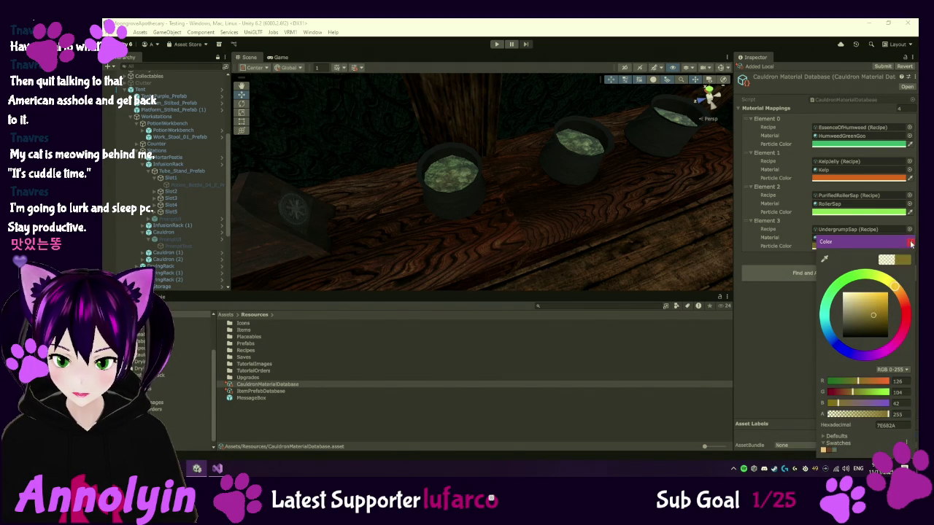
pyautogui.click(910, 242)
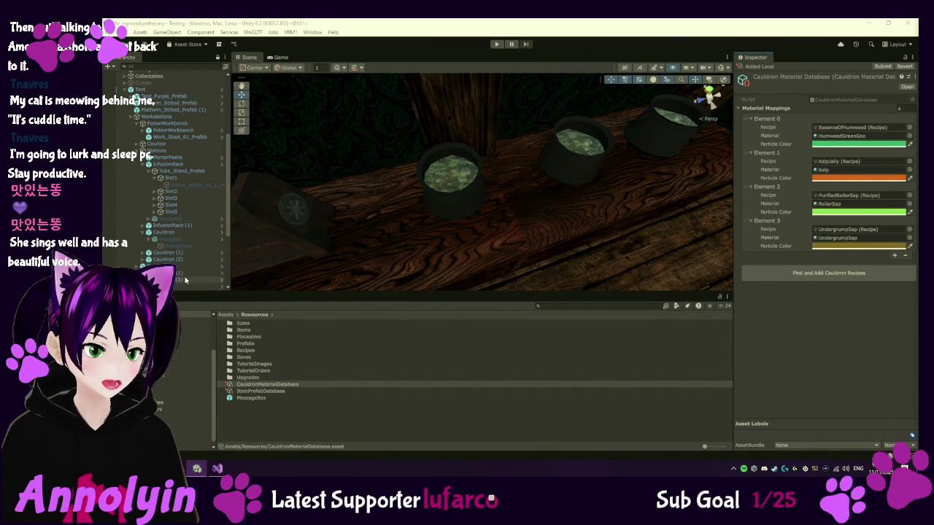
# - Select the Cauldron object in the scene Hierarchy
pyautogui.click(173, 233)
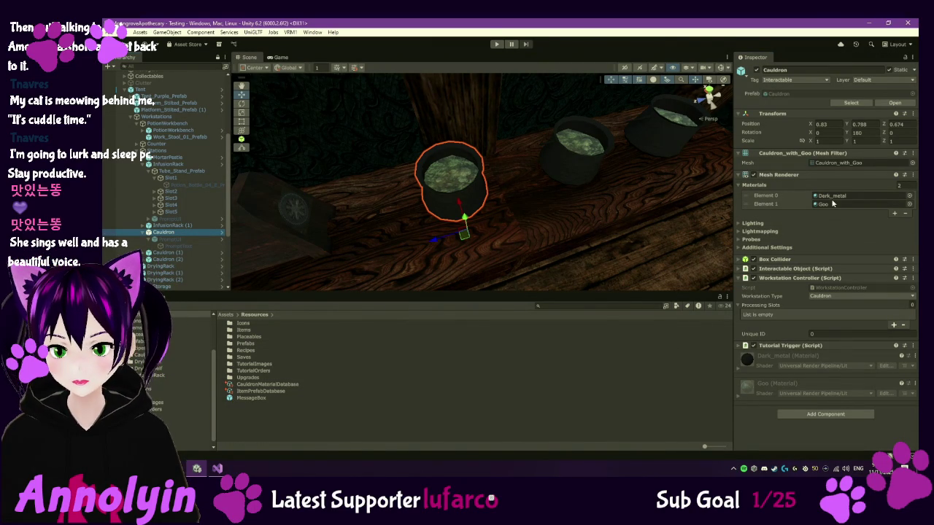
# - Snip a screenshot of the Cauldron's component settings in the Inspector
pyautogui.press('super+shift+s')
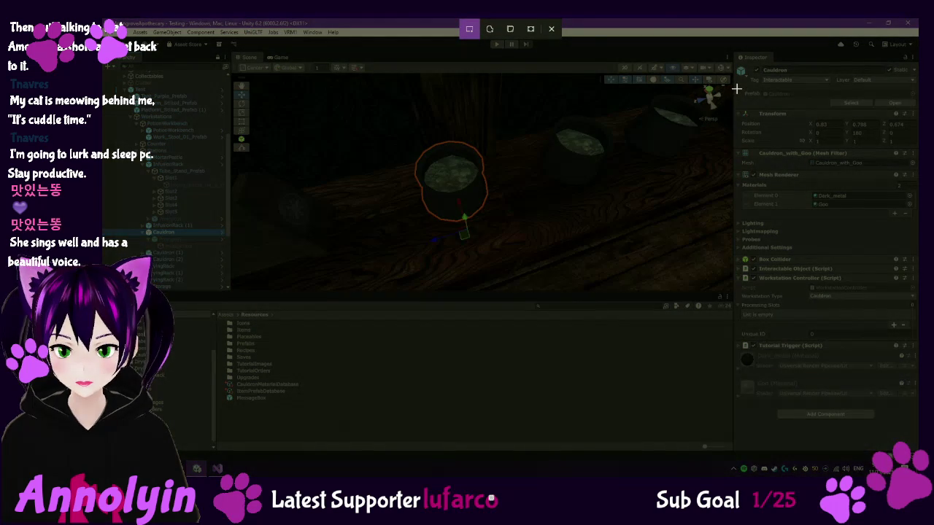
pyautogui.moveTo(737, 88)
pyautogui.mouseDown()
pyautogui.moveTo(768, 175)
pyautogui.moveTo(896, 312)
pyautogui.moveTo(916, 314)
pyautogui.mouseUp()
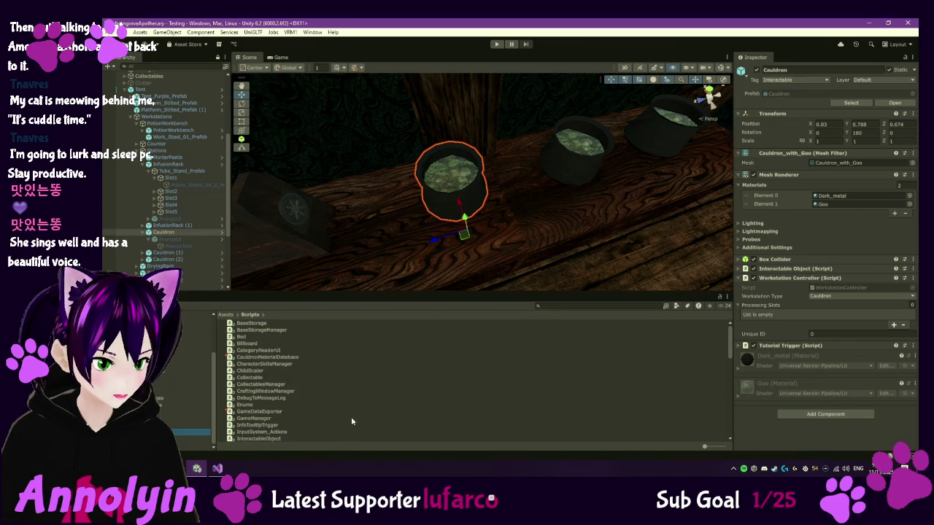
# - Create a MonoBehaviour script named CauldronVisuals in the Scripts folder and open it
pyautogui.click(351, 417)
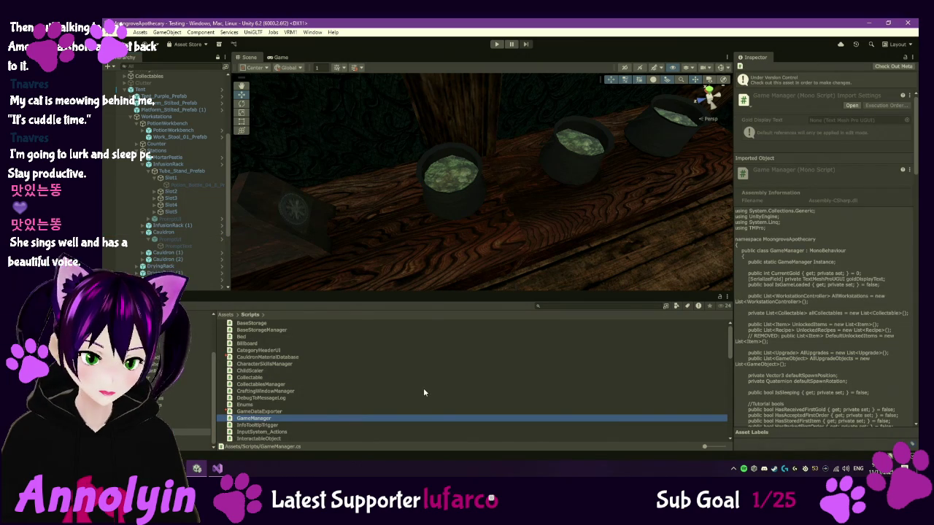
pyautogui.rightClick(423, 390)
pyautogui.moveTo(510, 159)
pyautogui.click(588, 177)
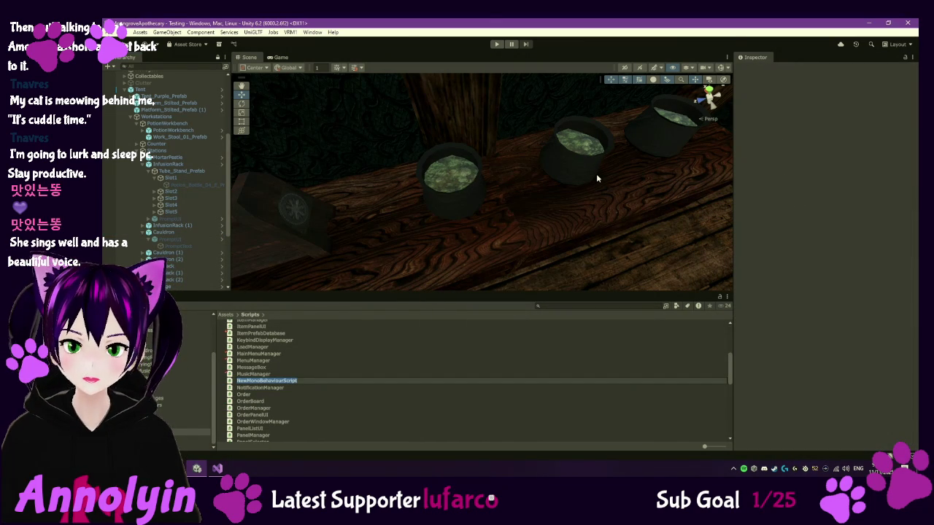
pyautogui.write('CauldronV')
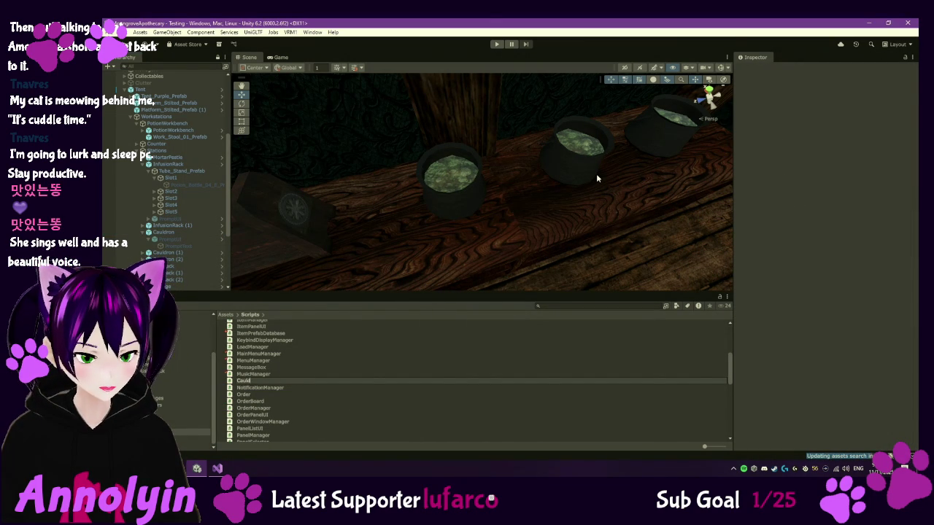
pyautogui.write('isuals')
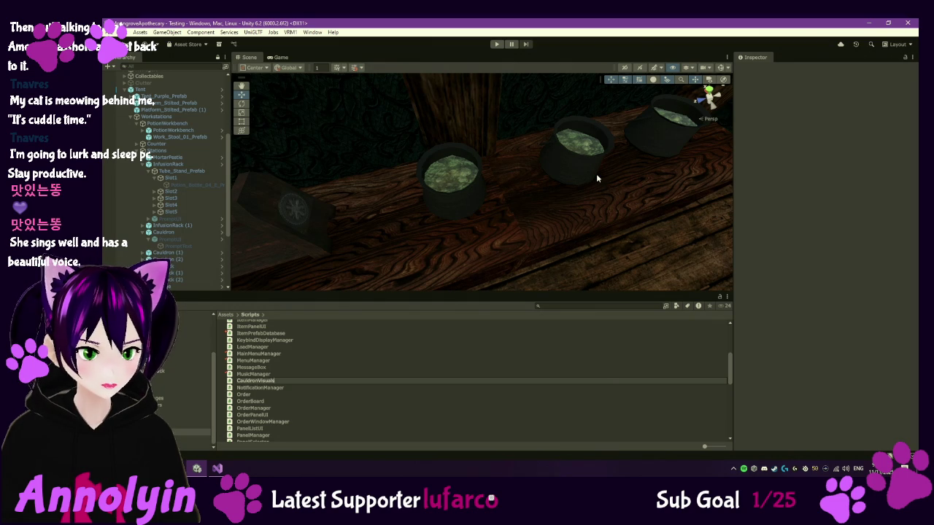
pyautogui.press('Return')
pyautogui.doubleClick(290, 363)
# - Replace the template with the pasted CauldronVisuals code, save, and go back to Unity
pyautogui.hotkey('ctrl', 'a')
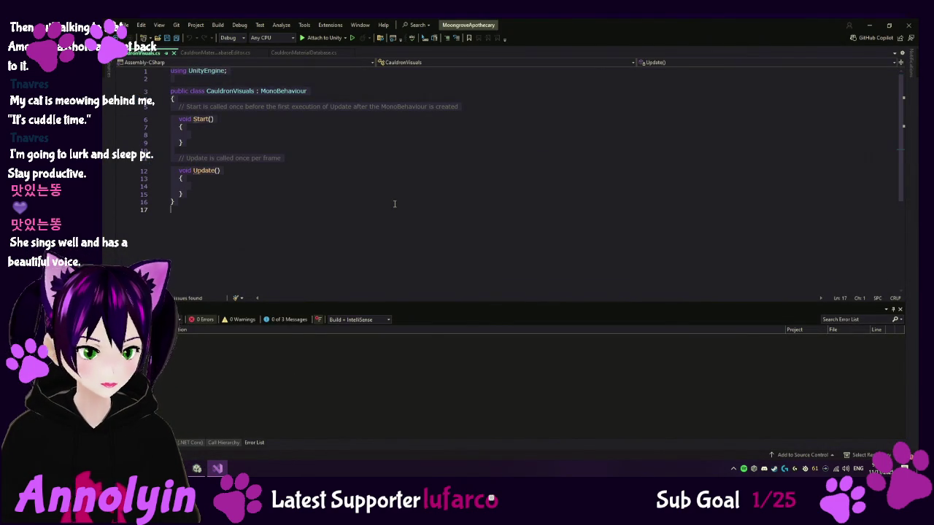
pyautogui.hotkey('ctrl', 'v')
pyautogui.hotkey('ctrl', 's')
pyautogui.click(197, 468)
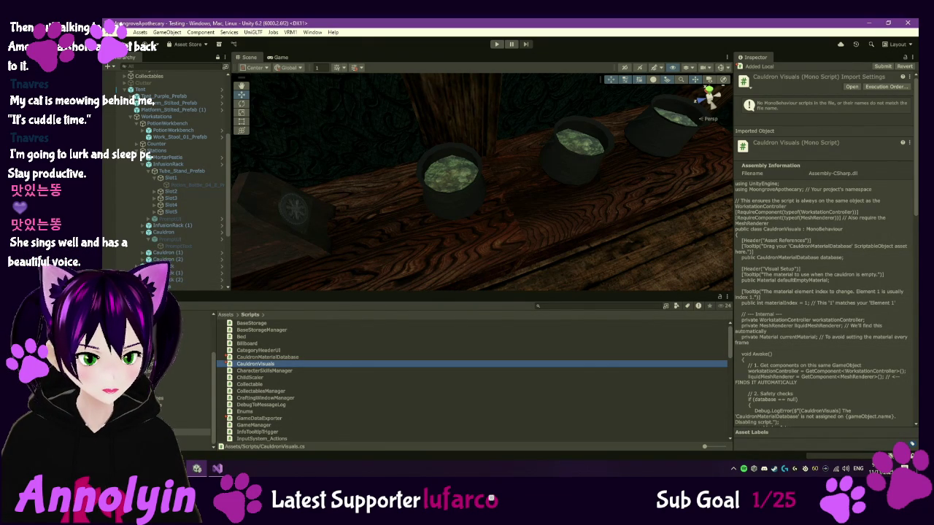
# - Open the Cauldron prefab, attach the CauldronVisuals script, and check out the prefab
pyautogui.click(193, 336)
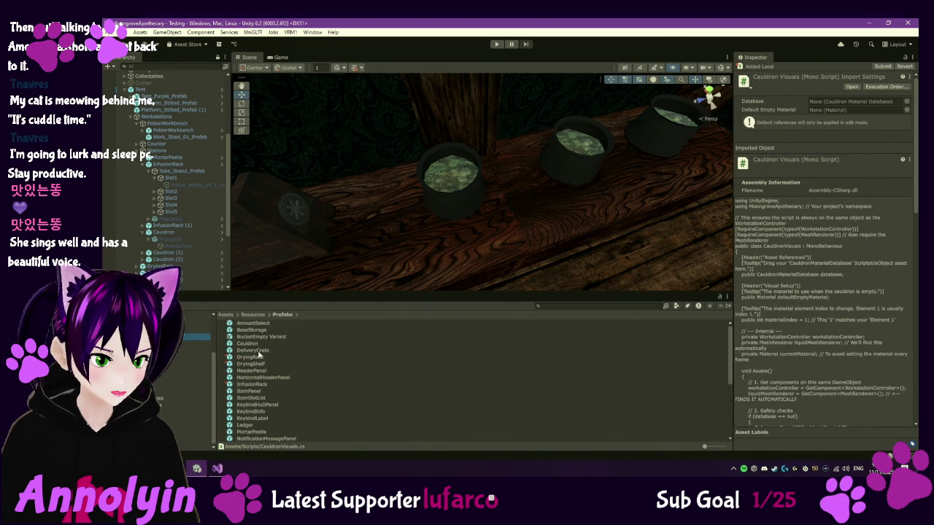
pyautogui.doubleClick(252, 344)
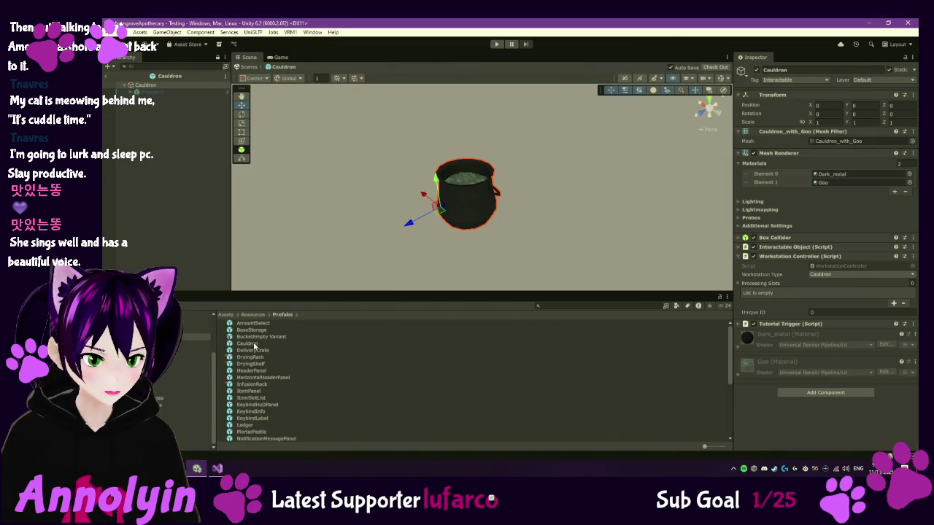
pyautogui.scroll(-3, 253, 346)
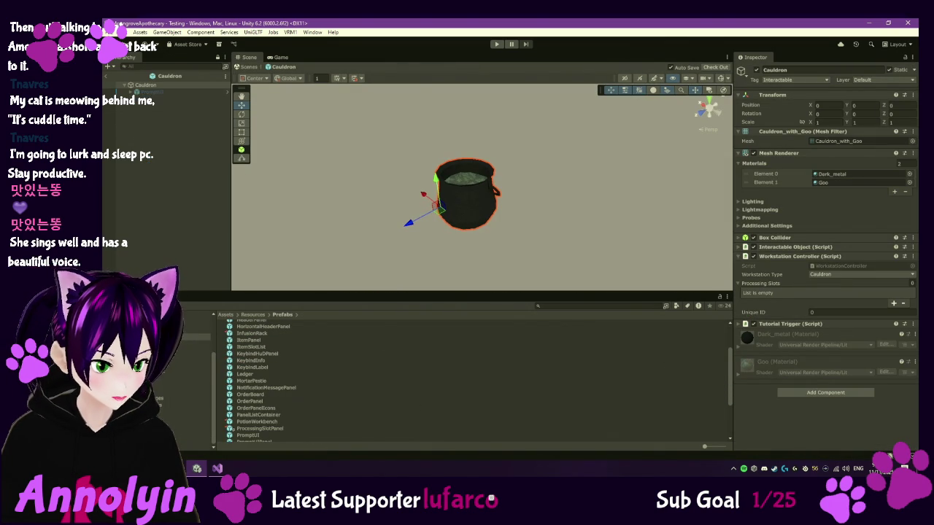
pyautogui.click(196, 431)
pyautogui.moveTo(262, 338); pyautogui.dragTo(806, 423)
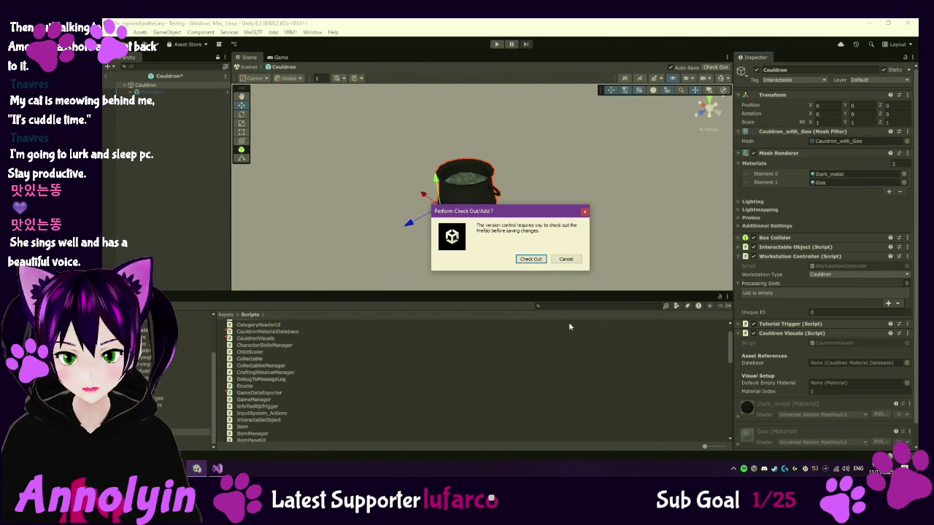
pyautogui.click(539, 259)
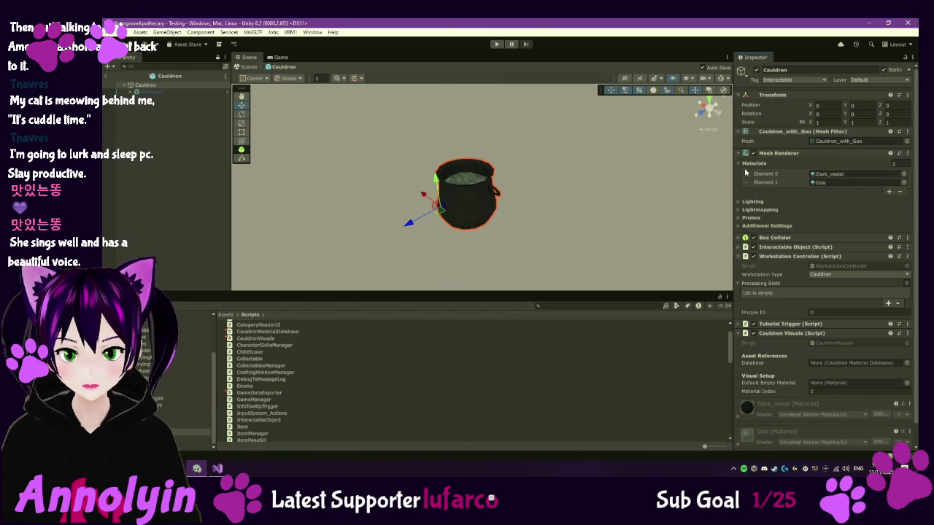
# - Link CauldronMaterialDatabase from Resources into the Cauldron Visuals Database field
pyautogui.click(739, 259)
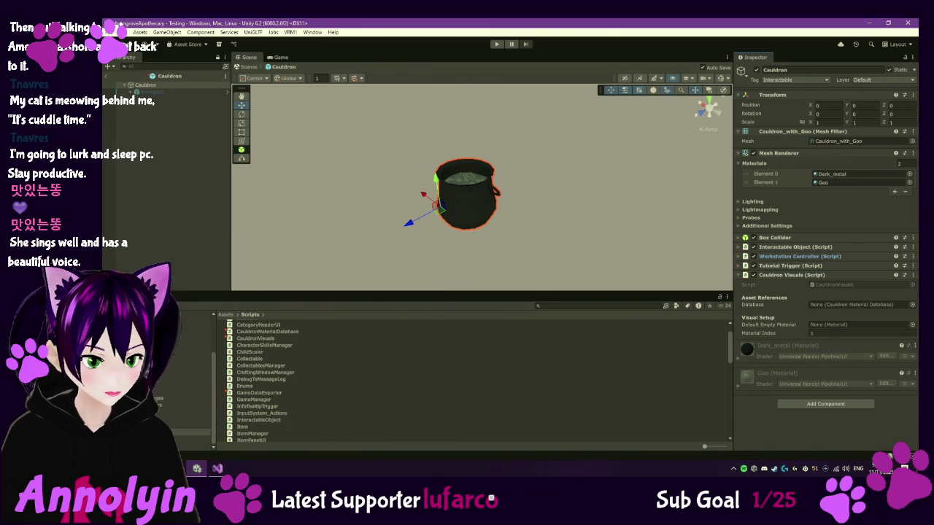
pyautogui.click(191, 328)
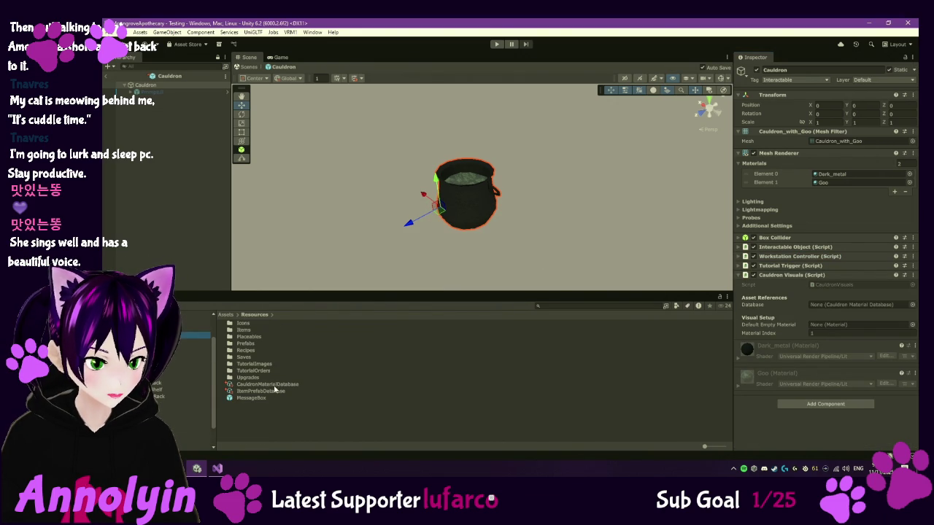
pyautogui.moveTo(267, 384); pyautogui.dragTo(874, 308)
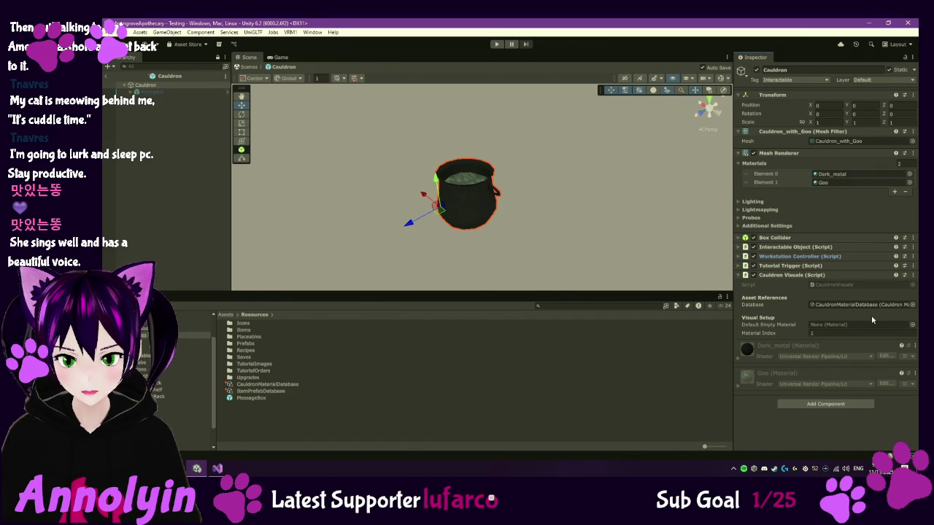
pyautogui.click(912, 325)
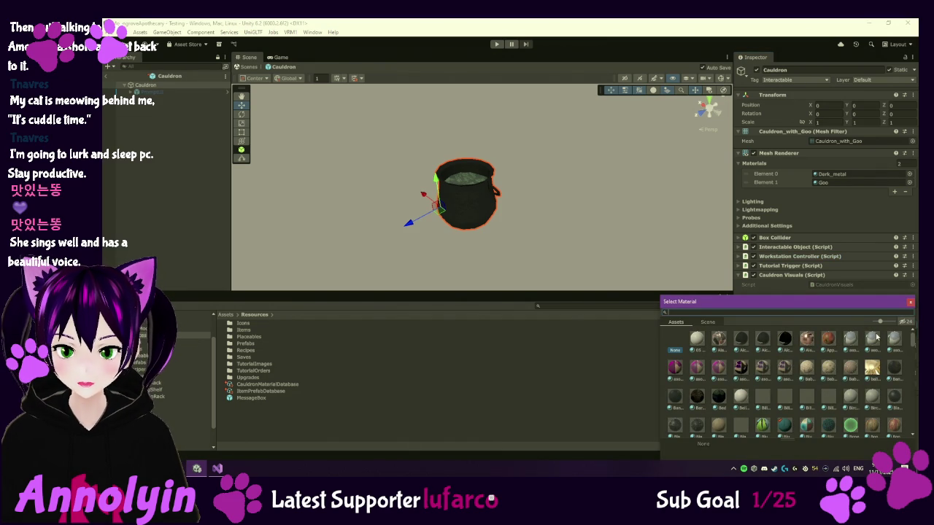
# - Replace the Goo material in Mesh Renderer Element 1 with EmptyVial
pyautogui.doubleClick(671, 342)
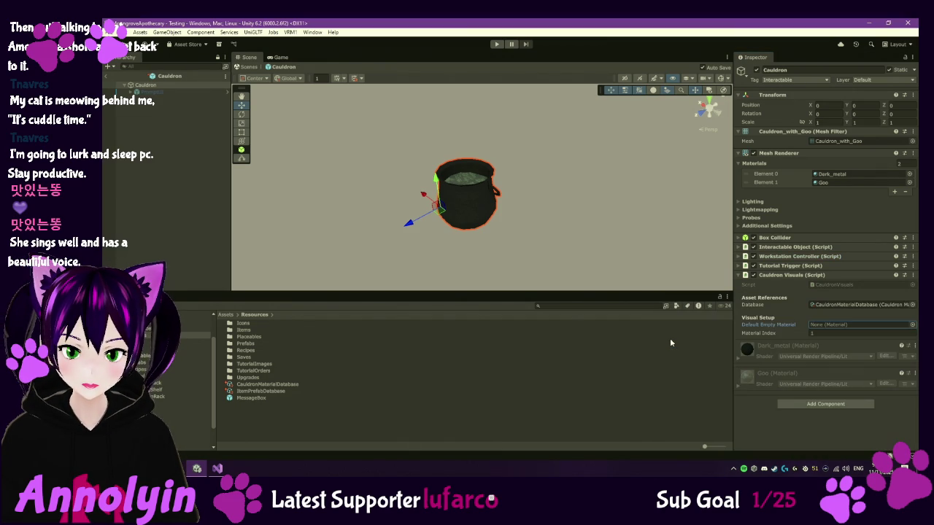
pyautogui.click(909, 182)
pyautogui.scroll(10, 688, 224)
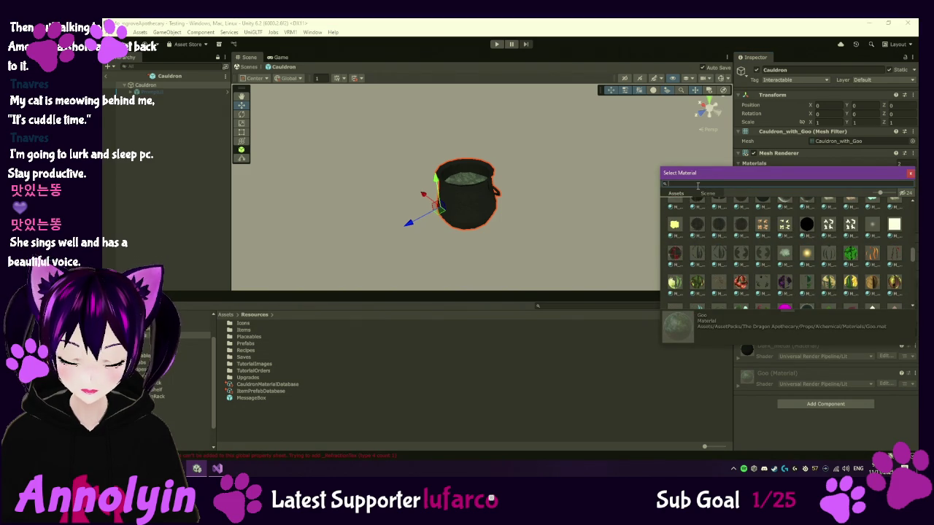
pyautogui.write('t')
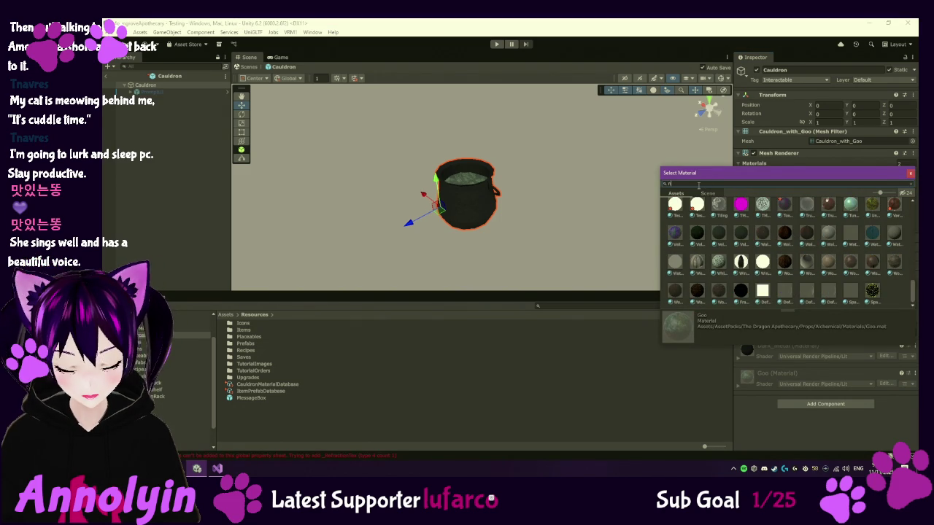
pyautogui.write('o')
pyautogui.click(677, 211)
pyautogui.doubleClick(678, 210)
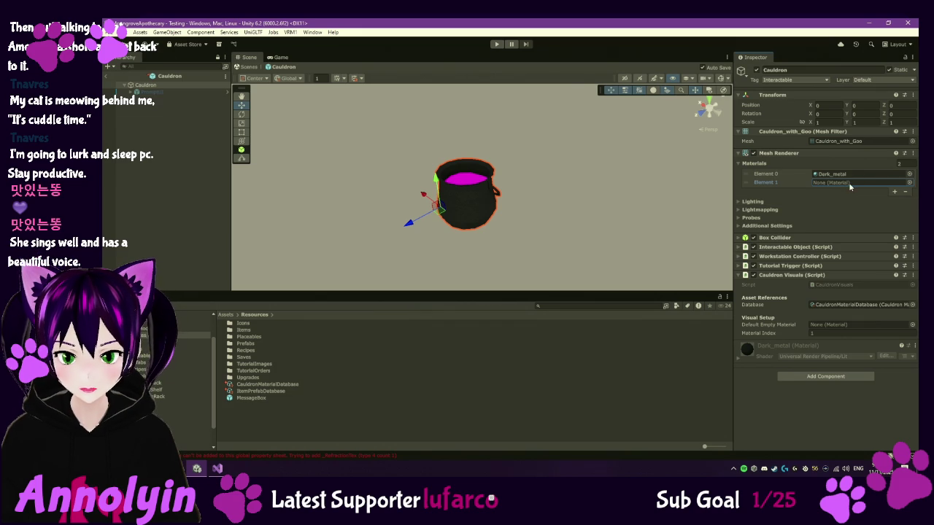
pyautogui.click(909, 184)
pyautogui.write('em')
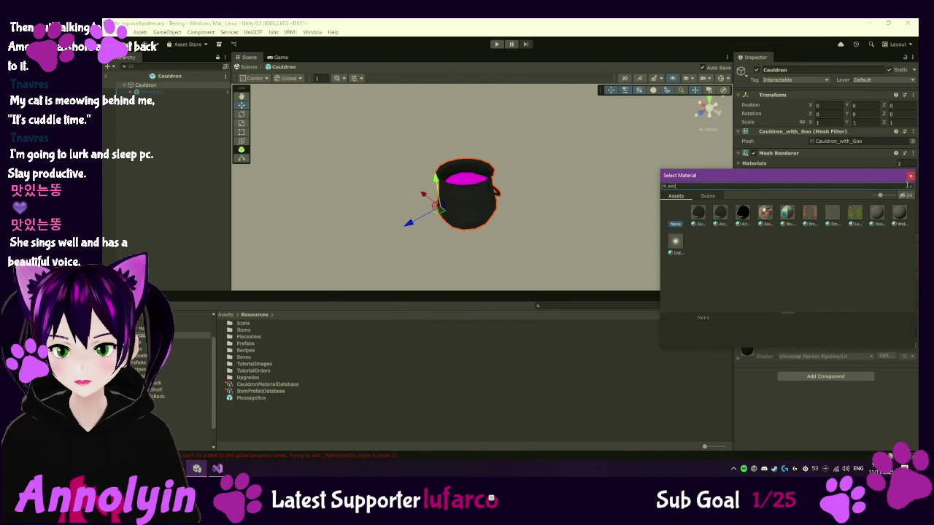
pyautogui.doubleClick(834, 212)
pyautogui.moveTo(511, 219)
pyautogui.mouseDown()
pyautogui.moveTo(519, 225)
pyautogui.moveTo(542, 209)
pyautogui.moveTo(555, 266)
pyautogui.moveTo(533, 203)
pyautogui.mouseUp()
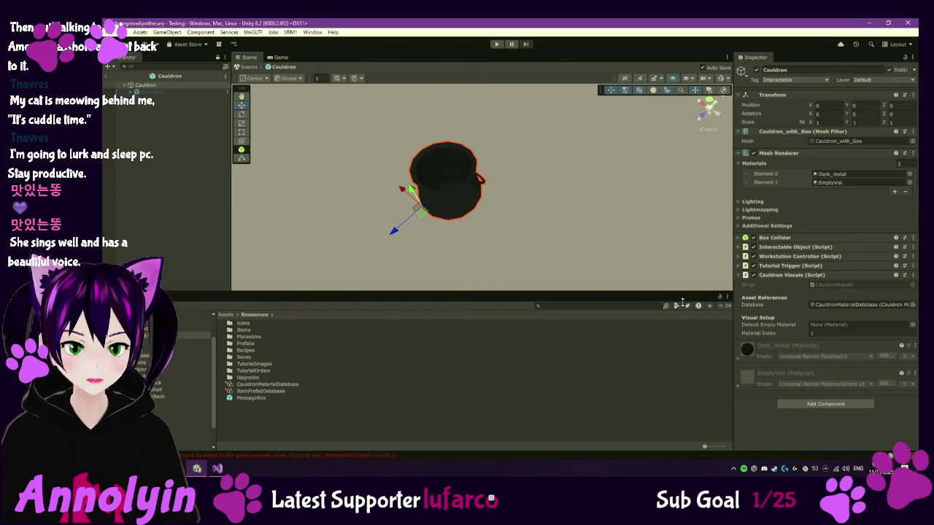
# - Search 'emp' and assign EmptyVial as the Default Empty Material
pyautogui.click(912, 324)
pyautogui.write('emp')
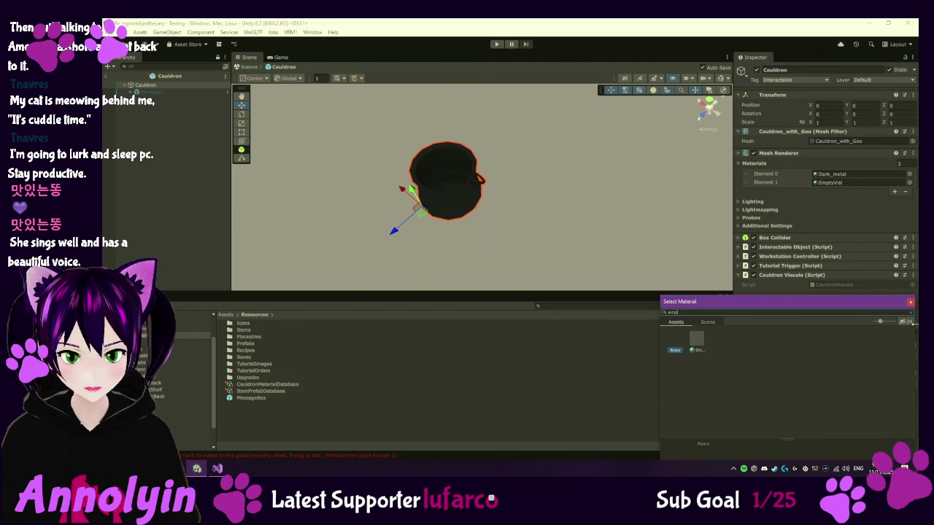
pyautogui.click(696, 342)
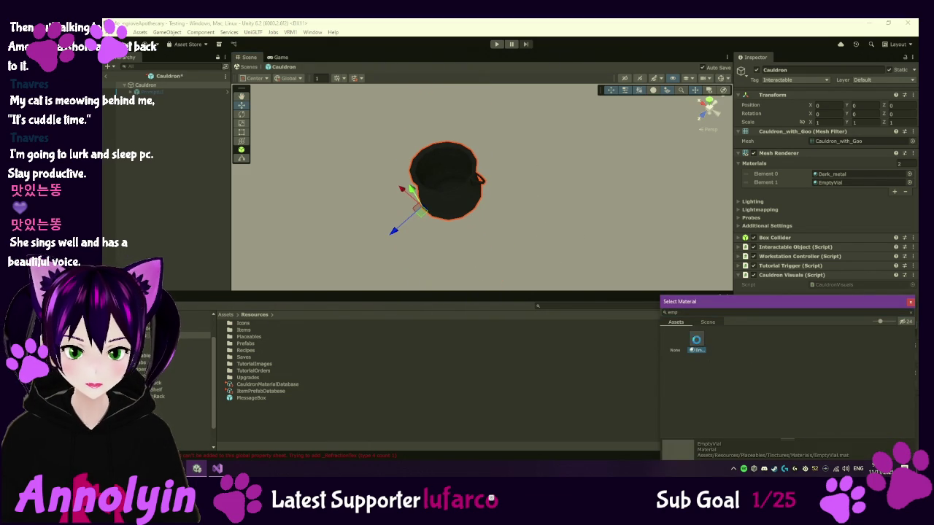
pyautogui.doubleClick(699, 340)
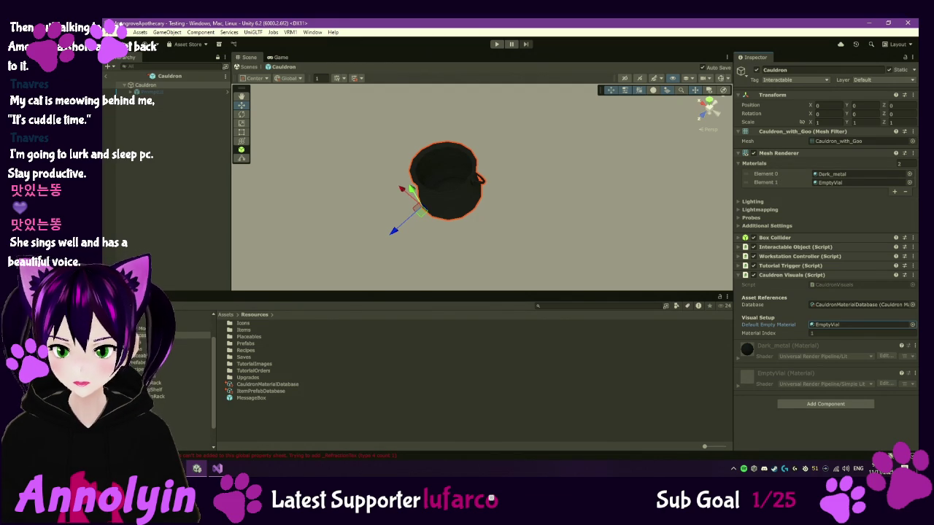
# - Bring Visual Studio forward and scroll CauldronVisuals.cs up to its Update method
pyautogui.click(217, 468)
pyautogui.scroll(7, 355, 187)
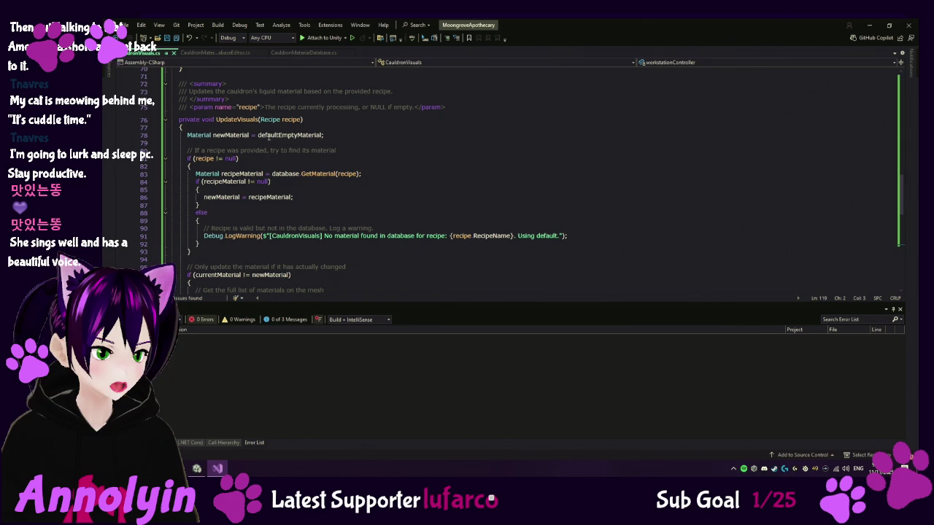
pyautogui.scroll(4, 322, 139)
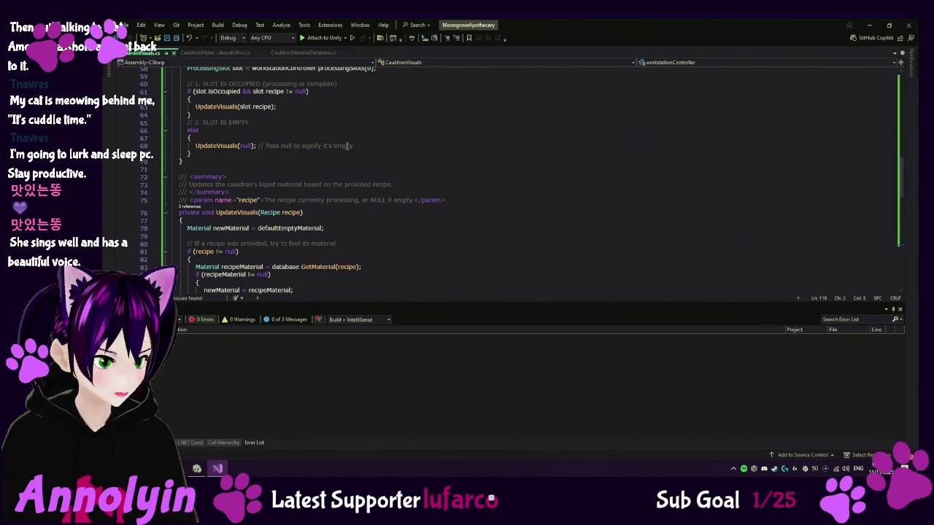
pyautogui.scroll(3, 348, 146)
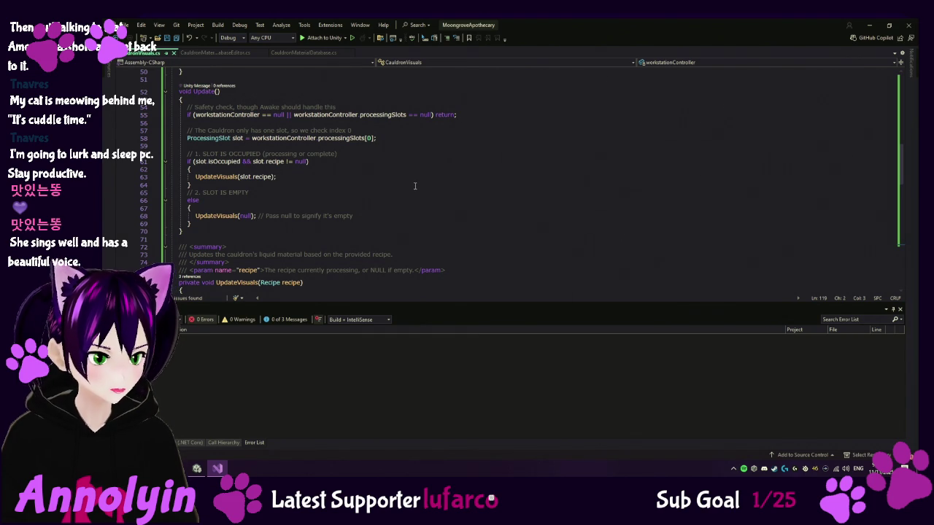
# - Read through Update() and UpdateVisuals() in CauldronVisuals.cs, then return to the Unity Editor
pyautogui.scroll(-10, 416, 186)
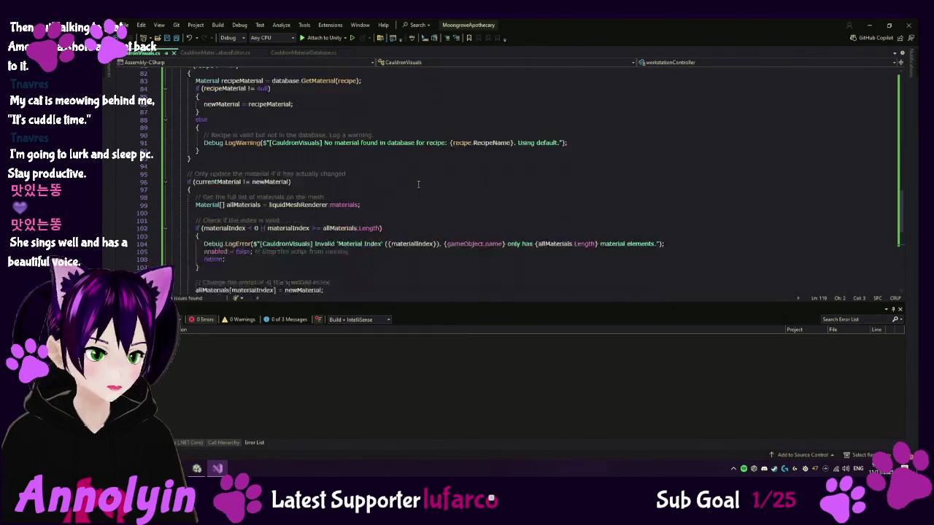
pyautogui.scroll(-4, 418, 183)
pyautogui.scroll(6, 416, 182)
pyautogui.scroll(10, 415, 183)
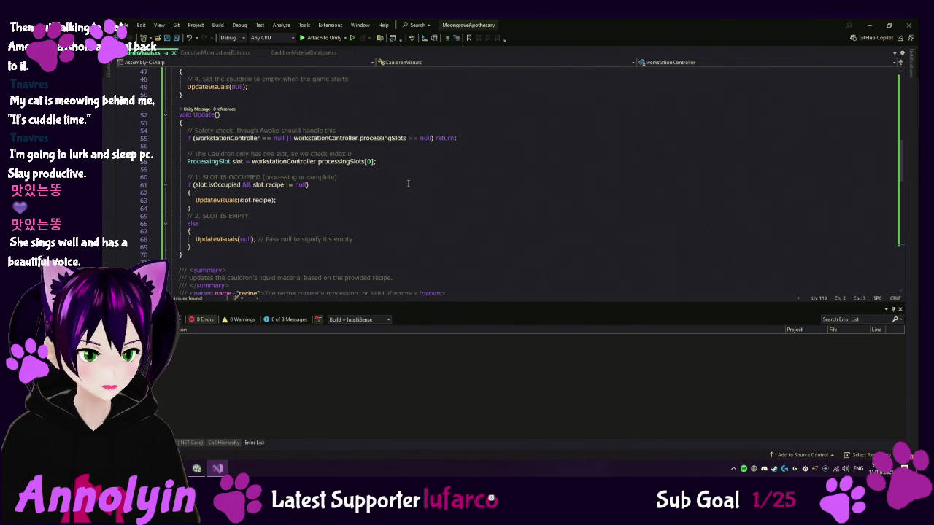
pyautogui.scroll(1, 408, 183)
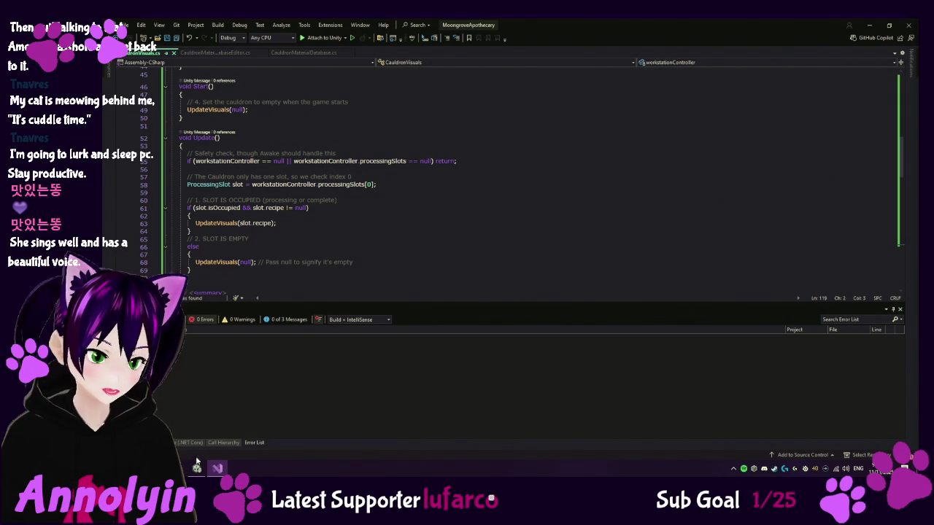
pyautogui.hotkey('alt', 'Tab')
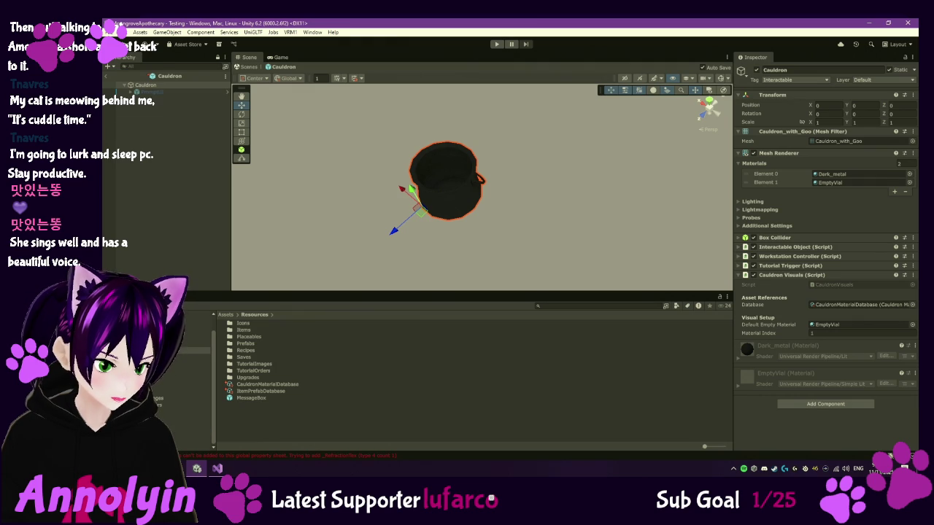
# - Open the Assets/Scripts folder in the Project window
pyautogui.click(191, 432)
pyautogui.scroll(-5, 305, 386)
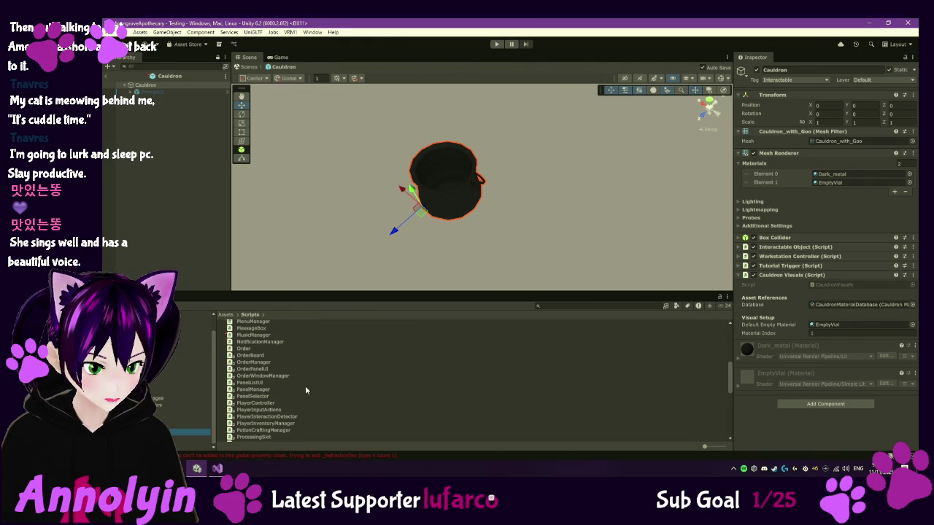
pyautogui.scroll(-2, 290, 422)
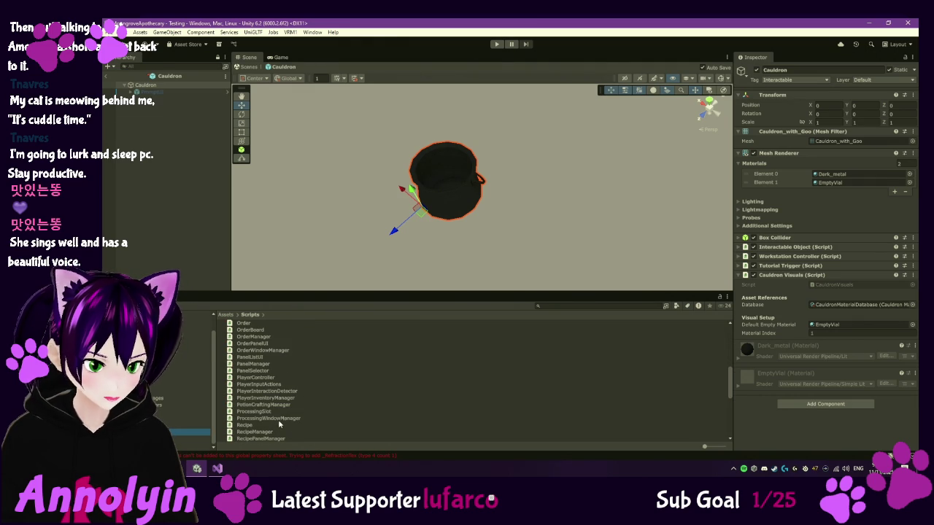
# - Preview the ProcessingWindowManager script in the Inspector, then open it in Visual Studio
pyautogui.click(277, 419)
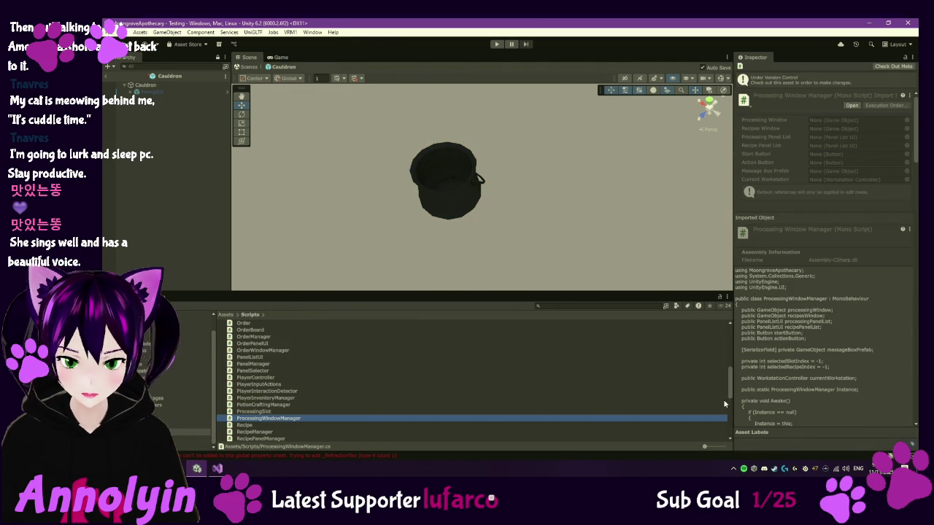
pyautogui.scroll(-3, 823, 355)
pyautogui.scroll(-2, 826, 348)
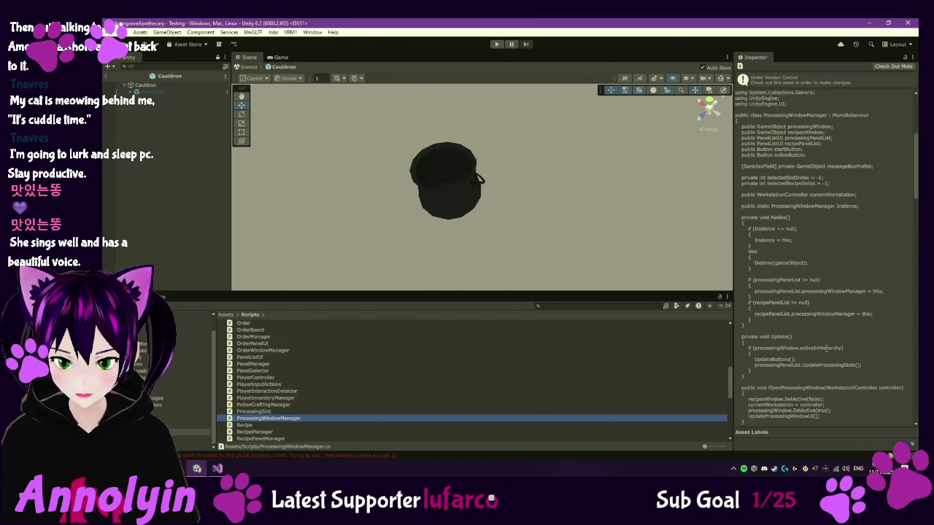
pyautogui.scroll(-4, 837, 340)
pyautogui.scroll(-3, 841, 330)
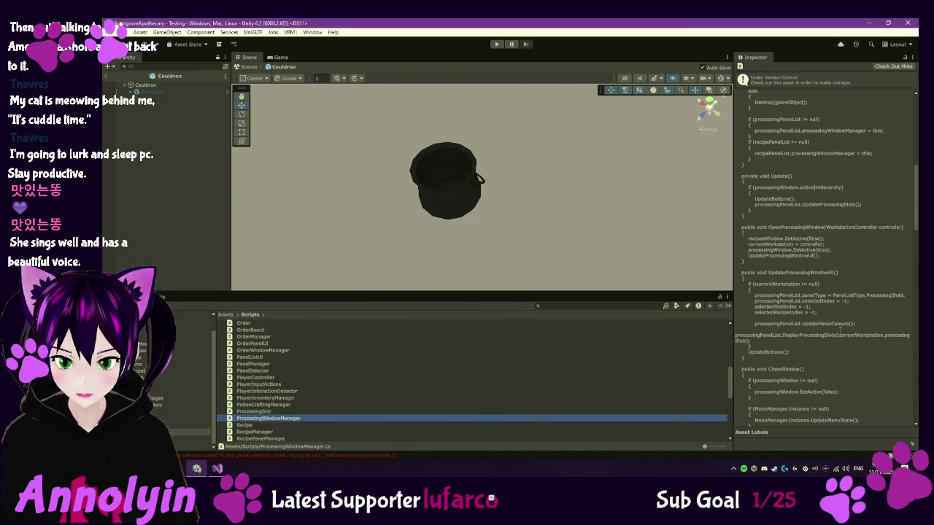
pyautogui.scroll(-10, 840, 331)
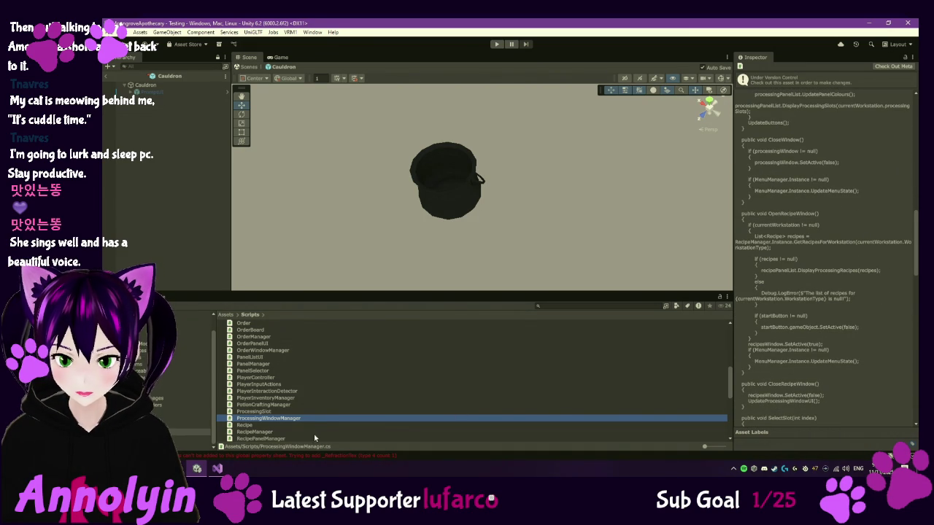
pyautogui.scroll(-2, 824, 394)
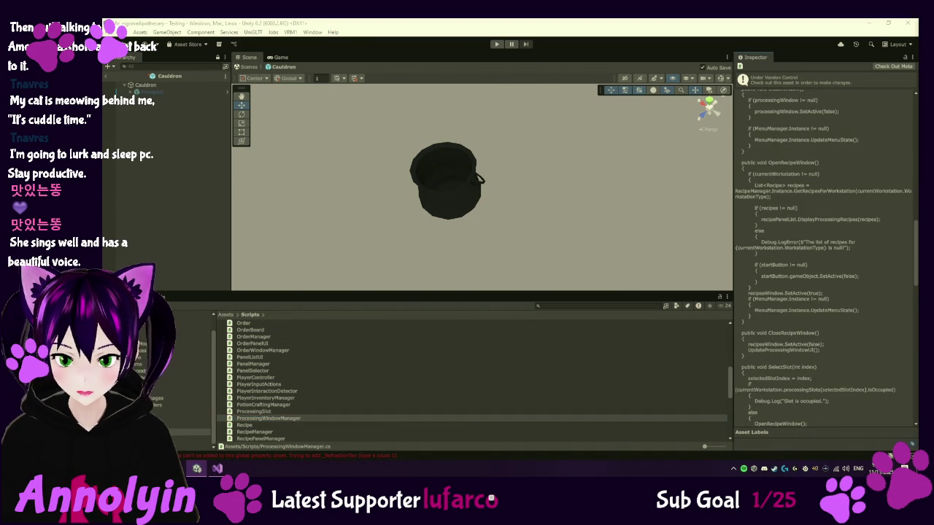
pyautogui.doubleClick(280, 422)
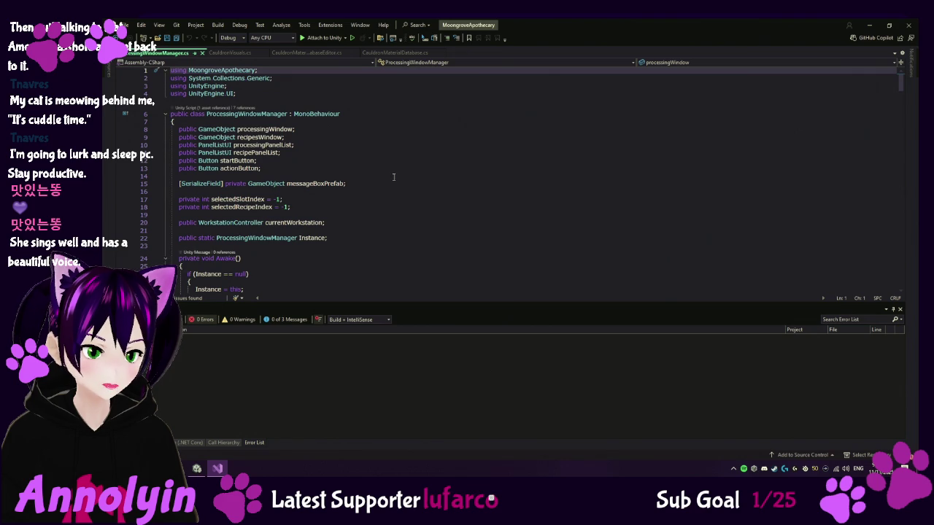
# - Scroll ProcessingWindowManager.cs from its panel fields and Awake down to StartProcessing()
pyautogui.scroll(-2, 423, 188)
pyautogui.scroll(-3, 422, 187)
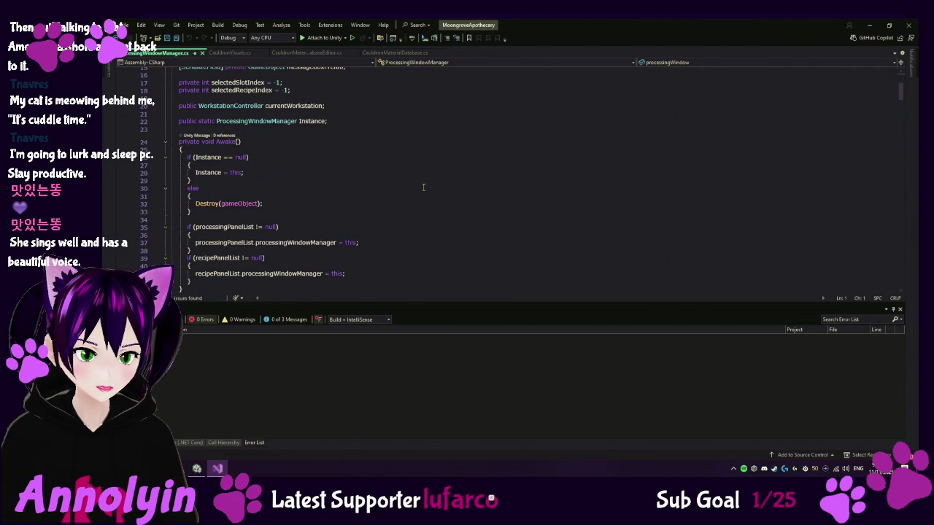
pyautogui.scroll(-2, 423, 188)
pyautogui.scroll(-3, 421, 187)
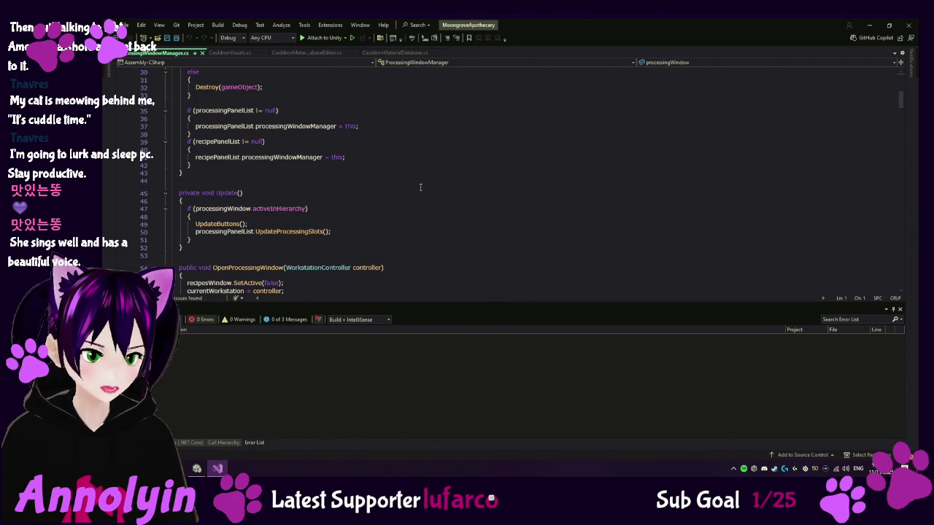
pyautogui.scroll(-3, 420, 188)
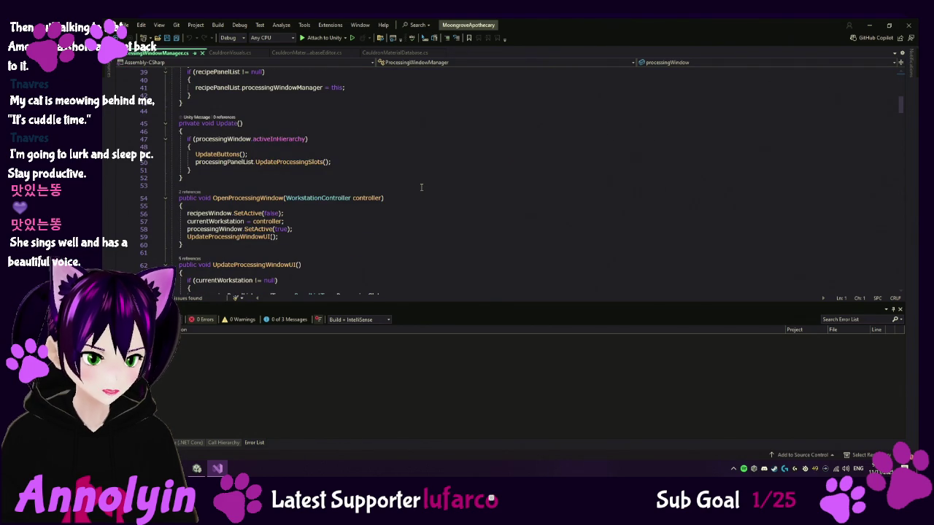
pyautogui.scroll(-3, 425, 219)
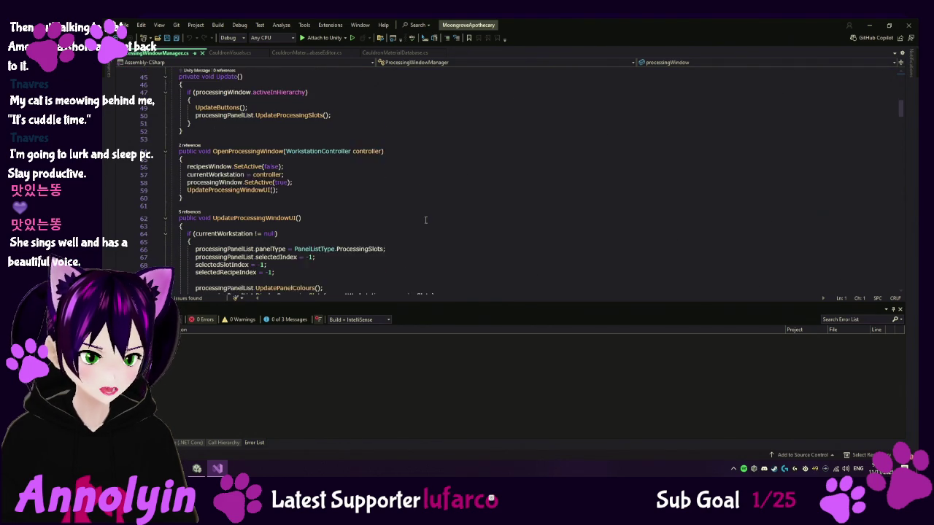
pyautogui.scroll(-12, 425, 220)
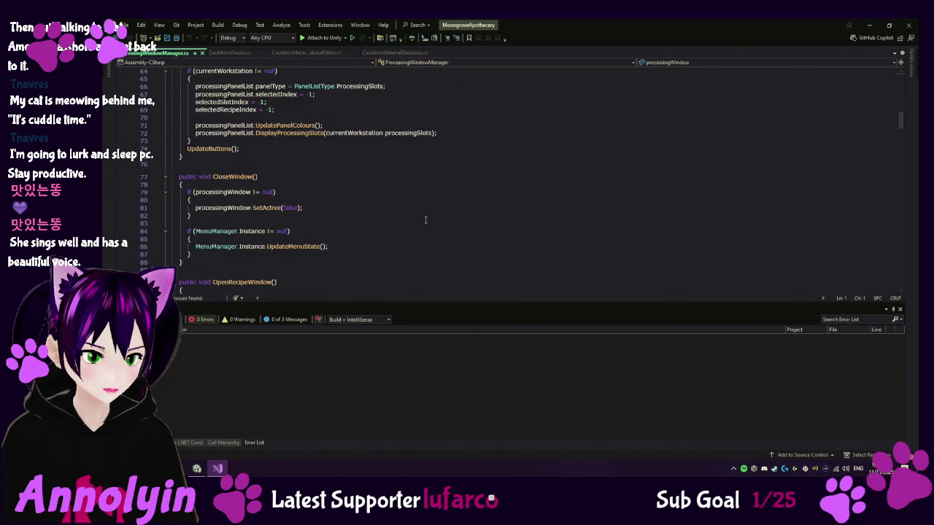
pyautogui.scroll(-9, 426, 221)
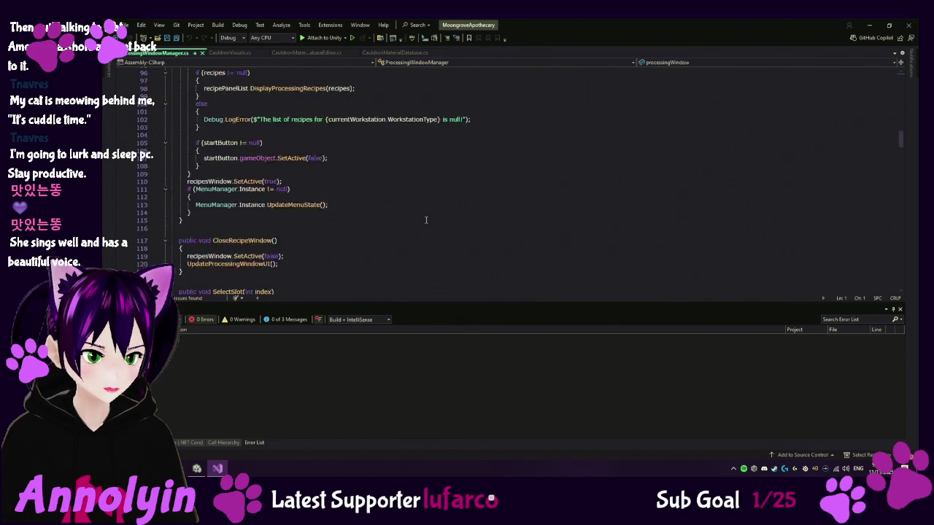
pyautogui.scroll(-3, 426, 220)
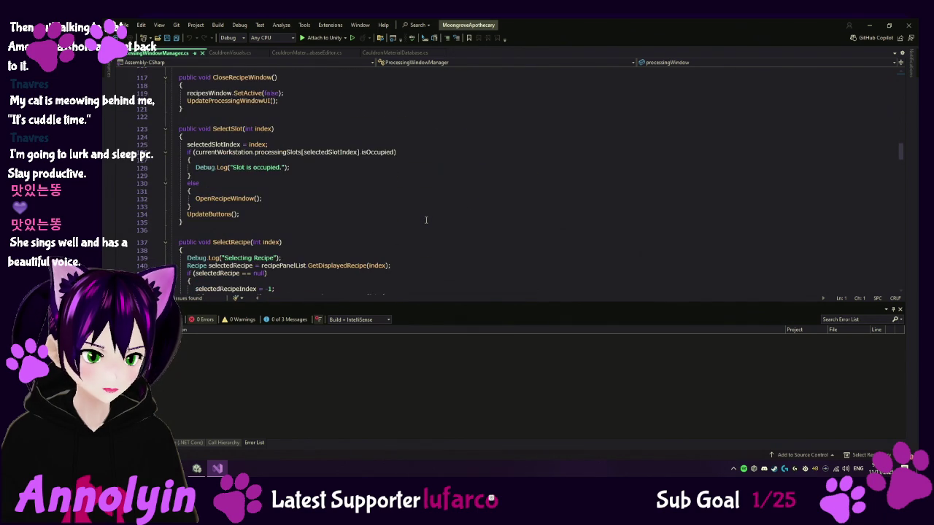
pyautogui.scroll(-9, 426, 219)
pyautogui.scroll(-7, 426, 221)
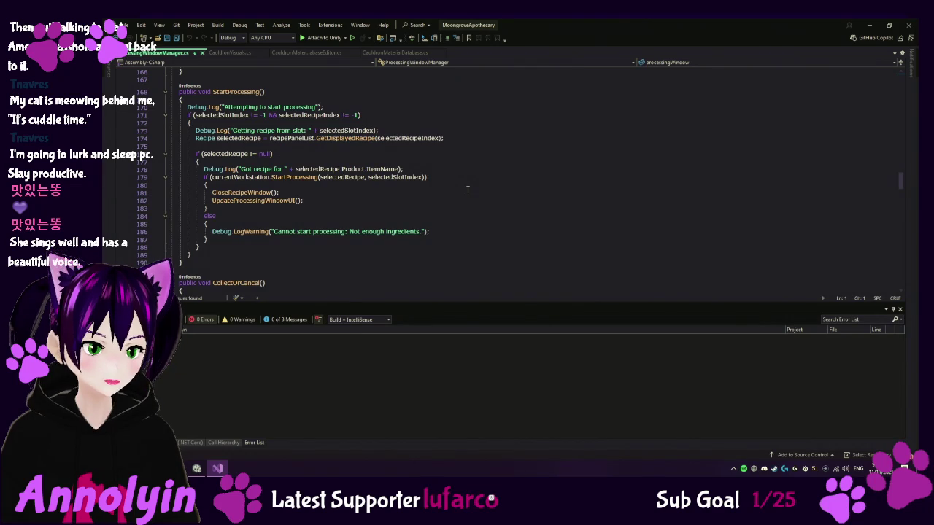
pyautogui.scroll(2, 468, 190)
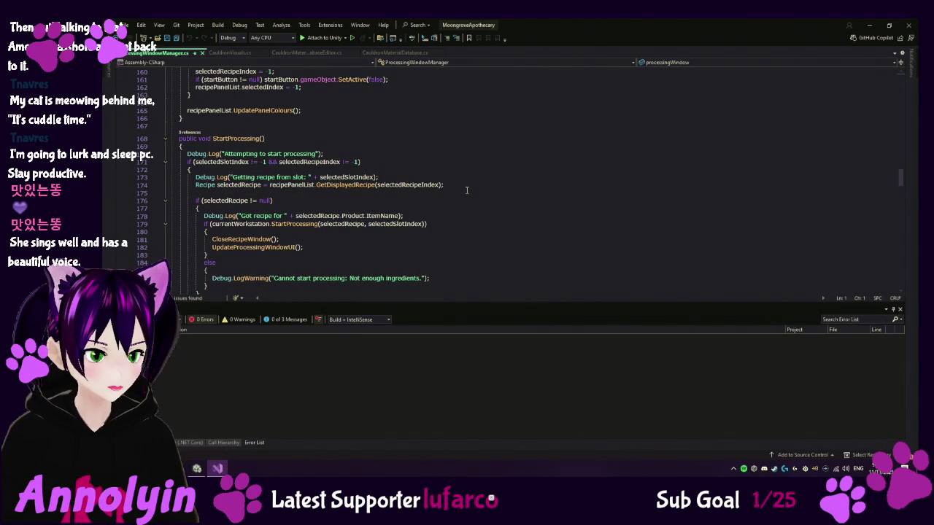
pyautogui.scroll(2, 438, 187)
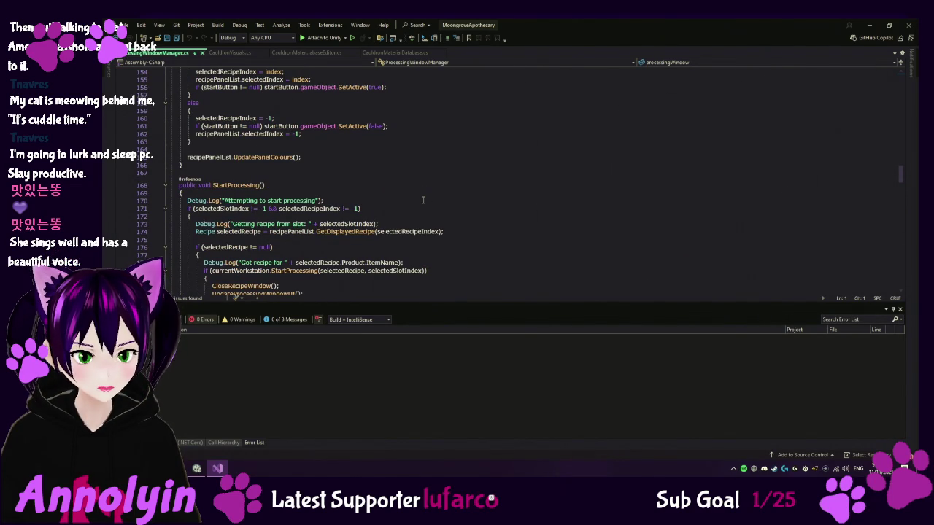
pyautogui.scroll(-2, 421, 218)
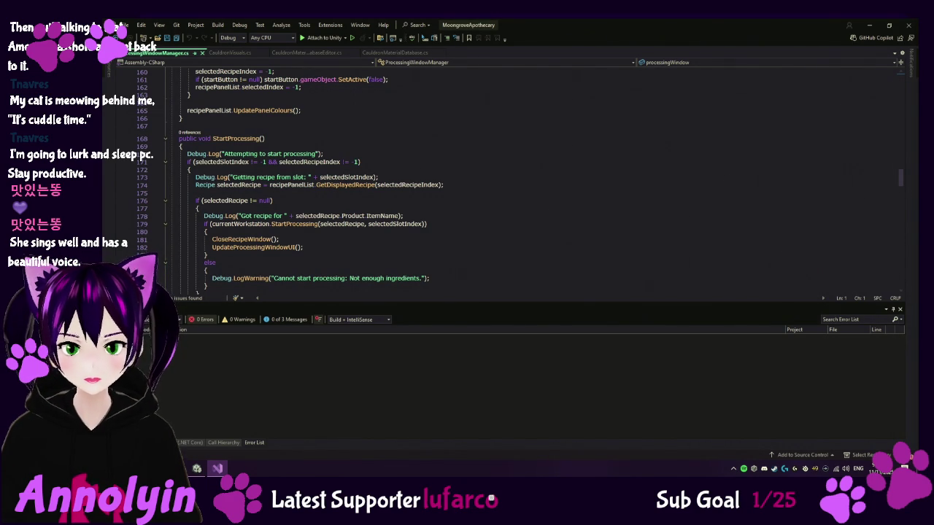
pyautogui.scroll(-9, 389, 206)
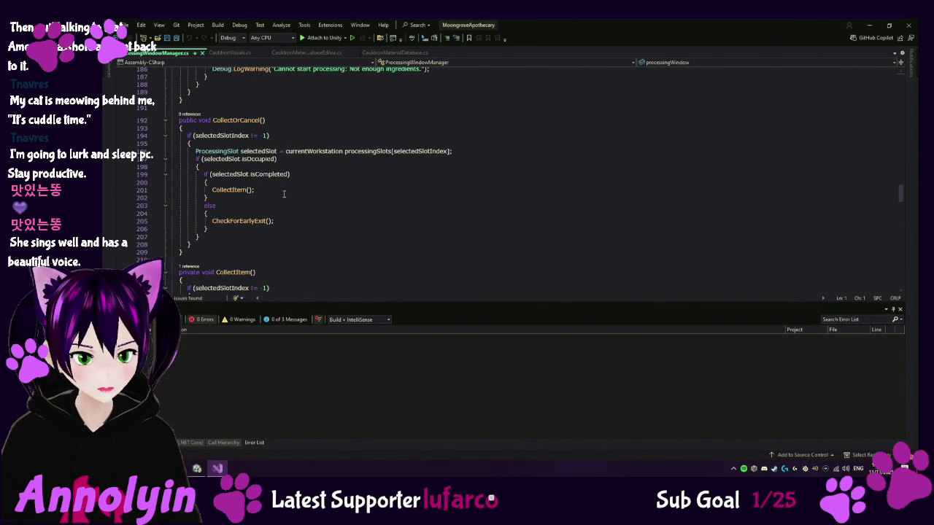
pyautogui.scroll(-2, 301, 197)
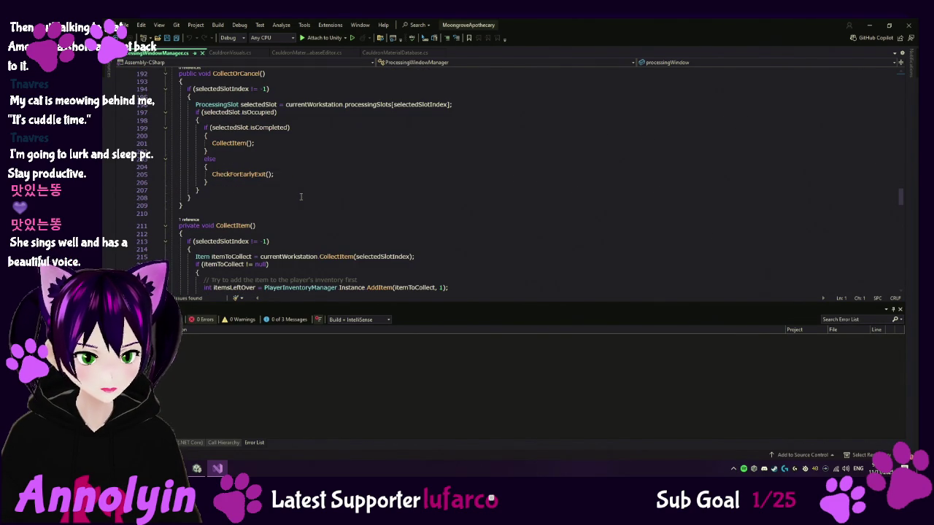
pyautogui.scroll(-2, 299, 196)
pyautogui.scroll(-4, 297, 195)
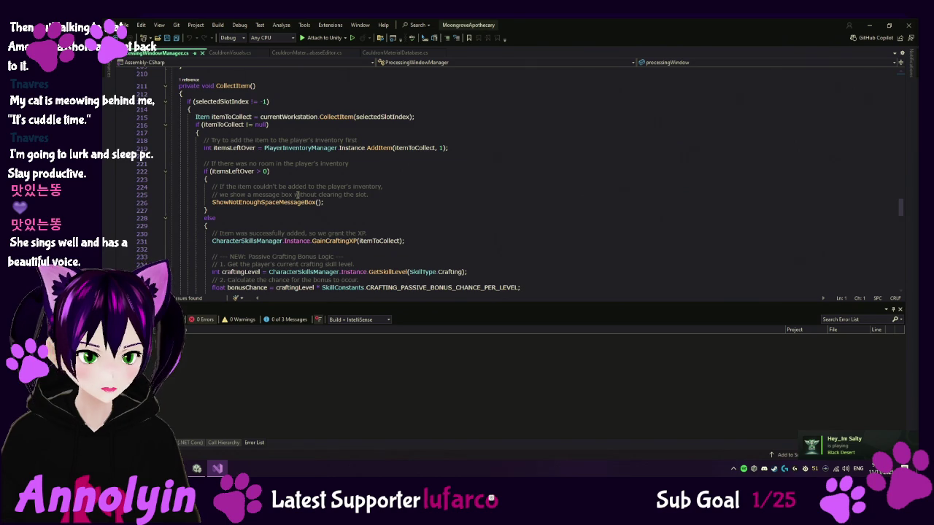
pyautogui.scroll(5, 297, 195)
pyautogui.scroll(-14, 297, 195)
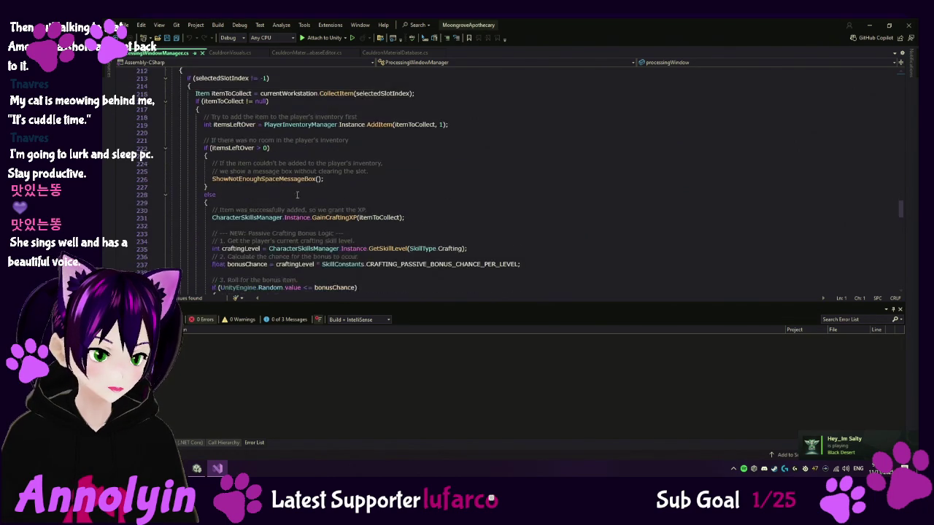
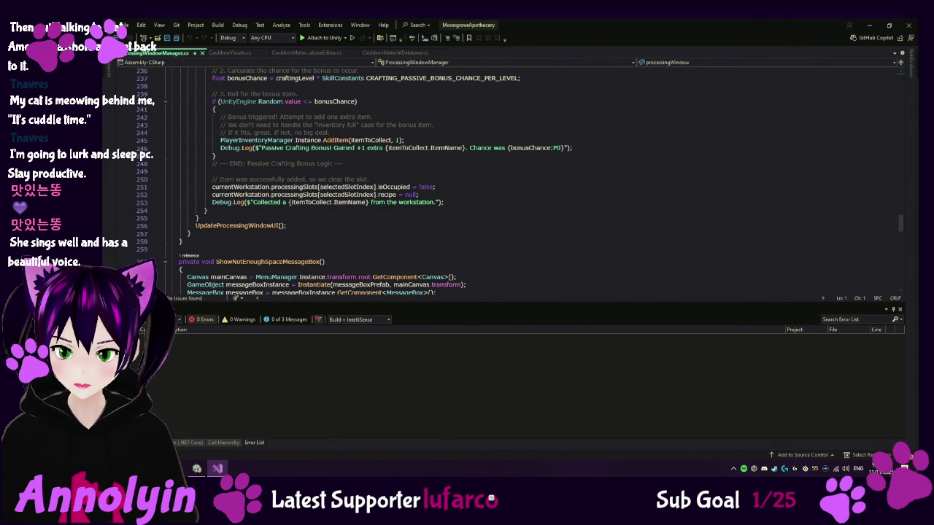
# - Save the CauldronVisuals.cs script, then go back to ProcessingWindowManager.cs
pyautogui.click(246, 53)
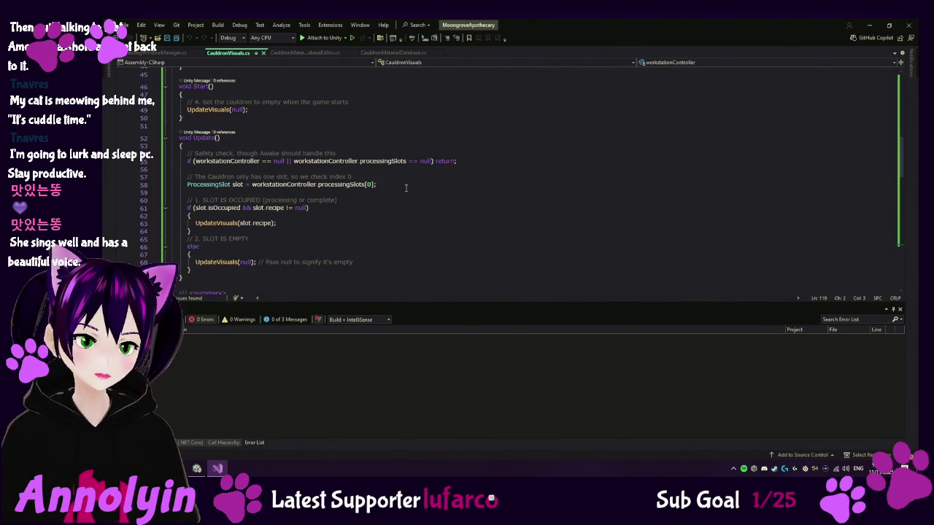
pyautogui.scroll(-3, 430, 202)
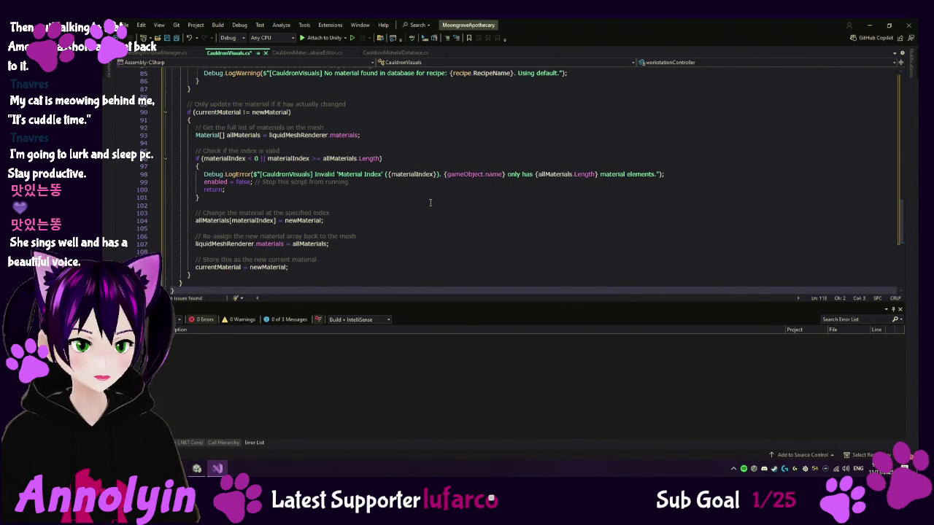
pyautogui.hotkey('ctrl', 's')
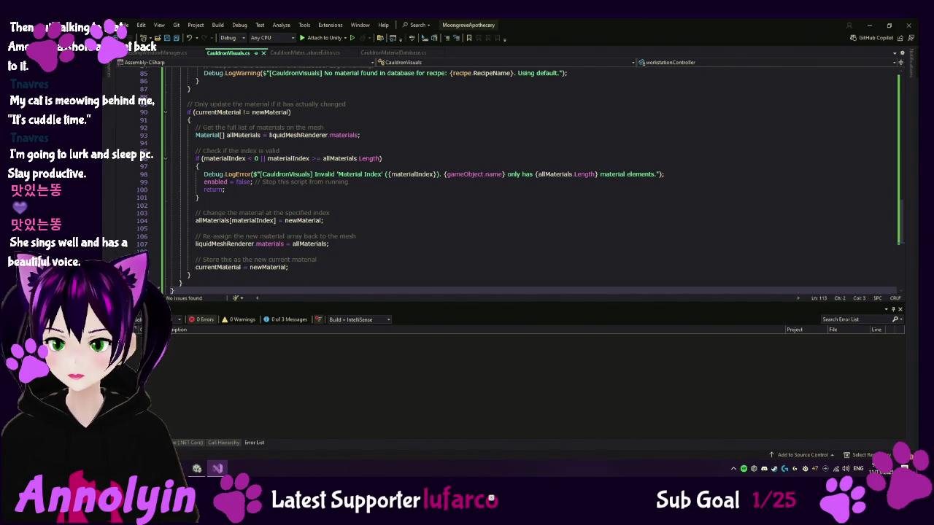
pyautogui.click(157, 53)
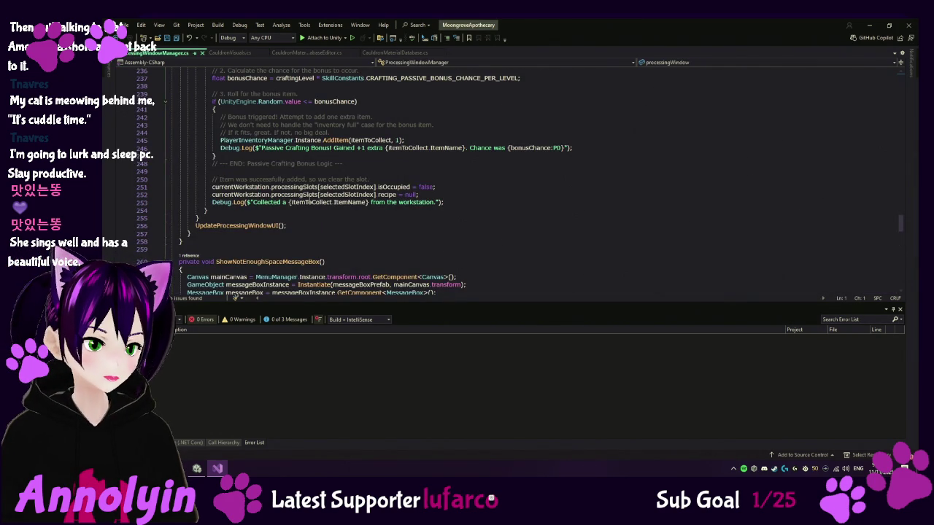
# - Add an if-block to StartProcessing's success branch calling CauldronVisuals.UpdateVisuals(selectedRecipe) for cauldrons
pyautogui.scroll(18, 307, 202)
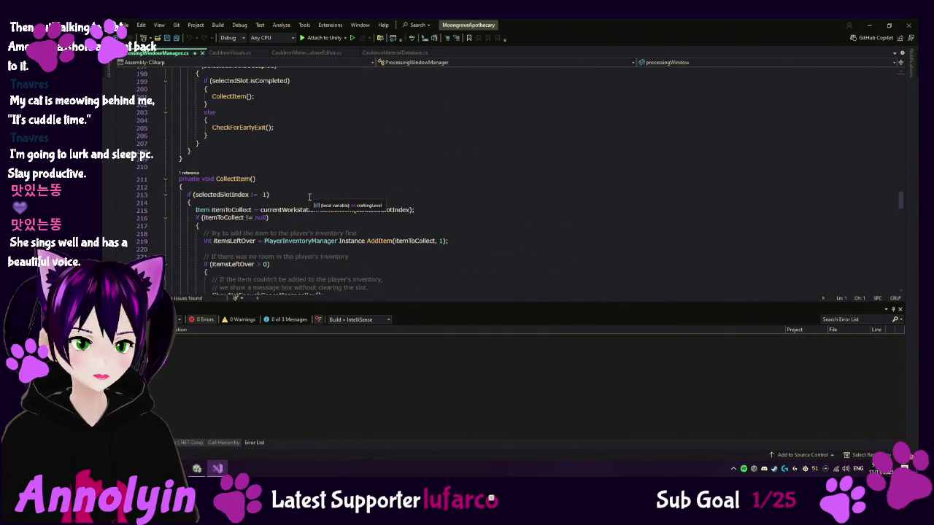
pyautogui.scroll(6, 309, 197)
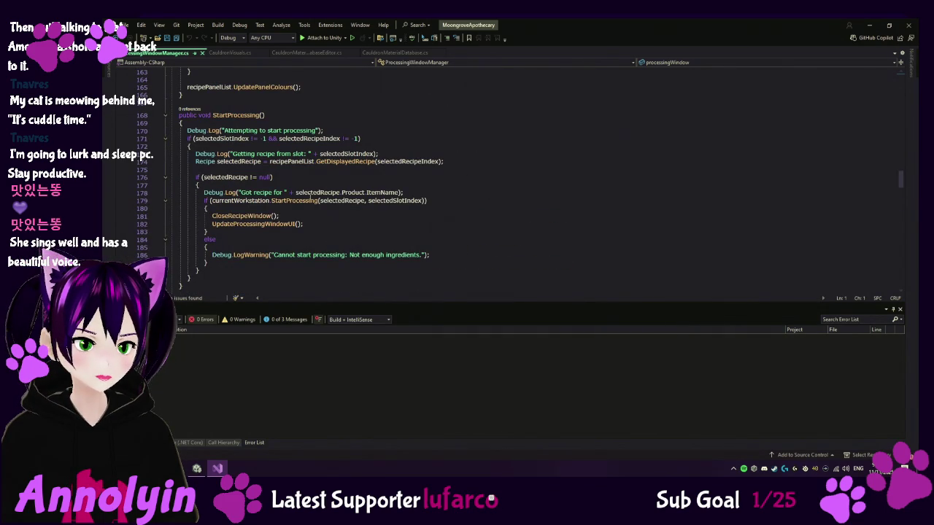
pyautogui.click(221, 209)
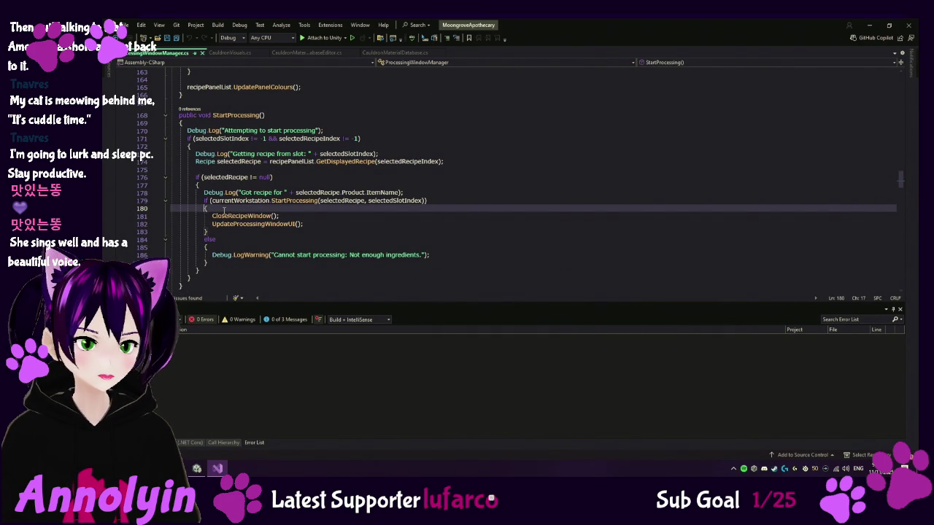
pyautogui.press('Return')
pyautogui.write('if (currentWorkstation.WorkstationType == Workstation.Cauldron)                     {                         CauldronVisuals visuals = currentWorkstation.GetComponent<CauldronVisuals>();                         if (visuals != null)                         {                             visuals.UpdateVisuals(selectedRecipe);                         }                     }')
pyautogui.press('Return')
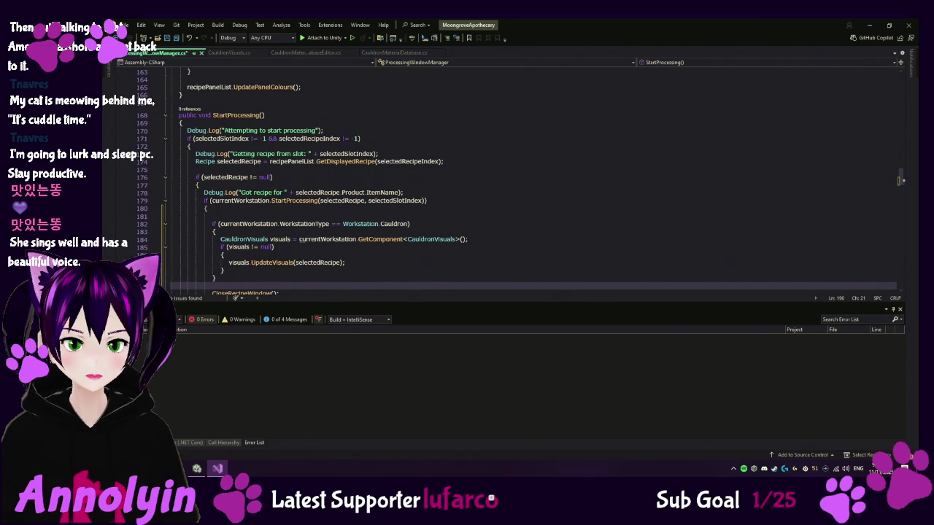
pyautogui.scroll(-1, 522, 183)
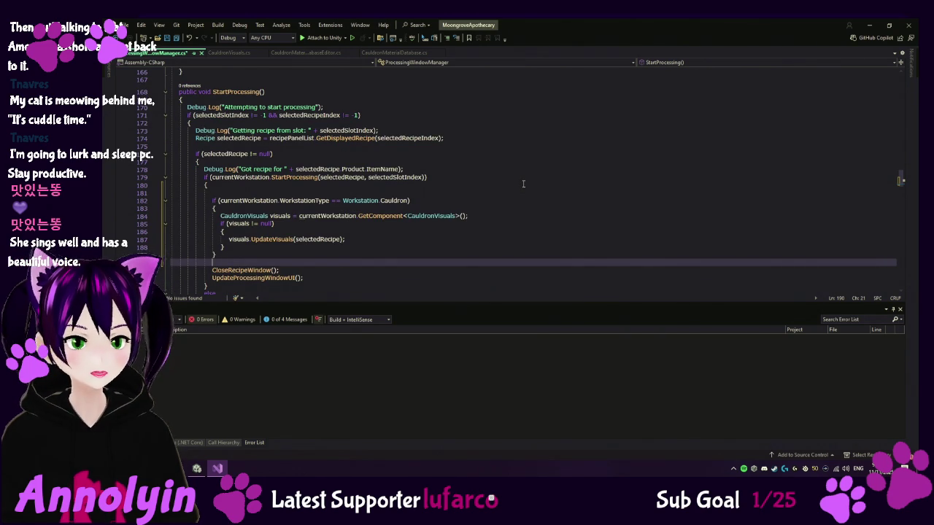
pyautogui.scroll(3, 522, 183)
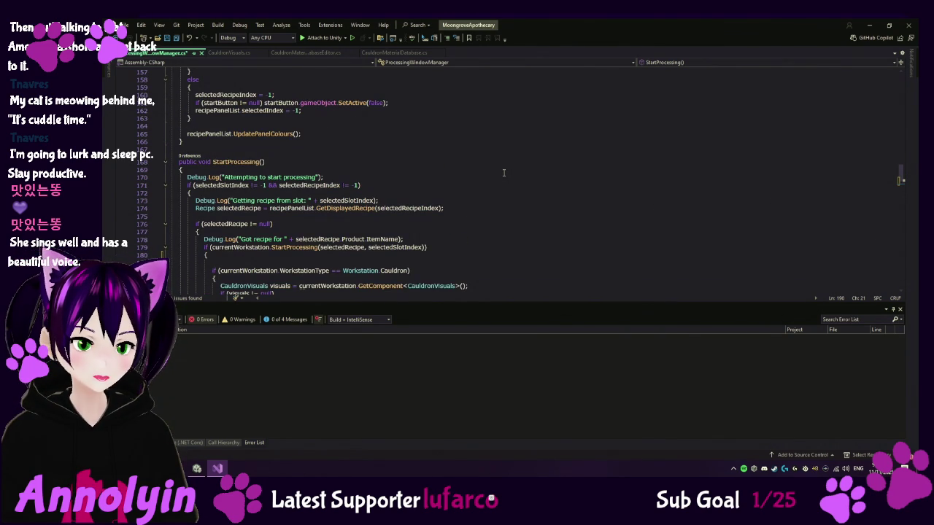
pyautogui.scroll(-2, 518, 161)
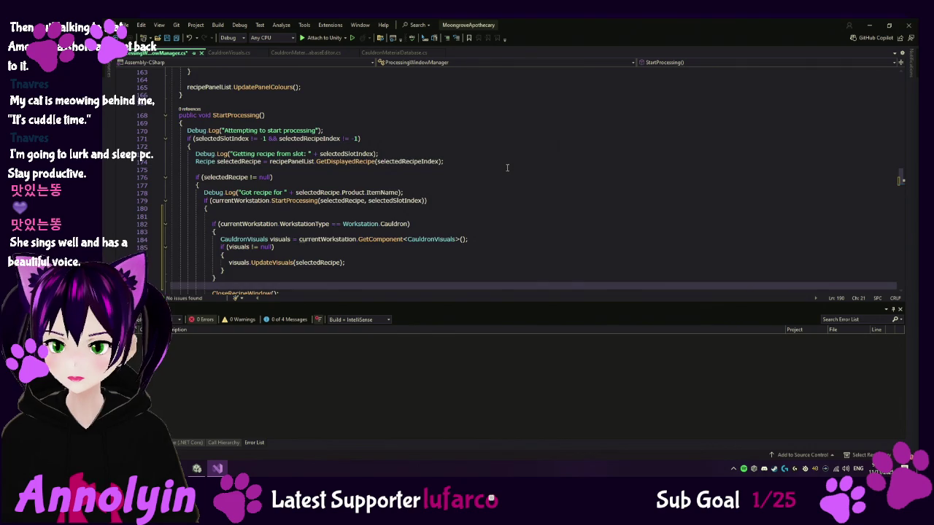
# - Add the cauldron UpdateVisuals(null) block after CollectItem's 'Collected' log line, and save the script
pyautogui.scroll(-6, 503, 169)
pyautogui.scroll(-11, 503, 169)
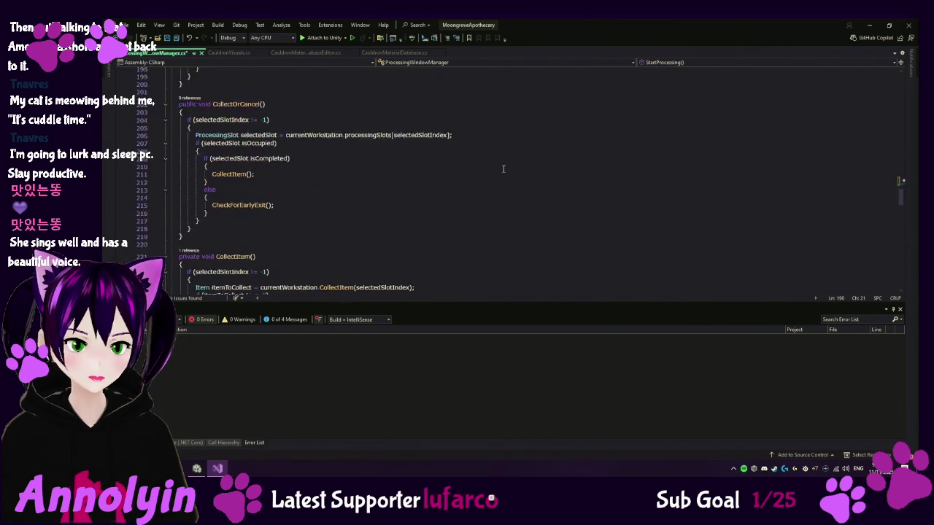
pyautogui.scroll(-7, 503, 169)
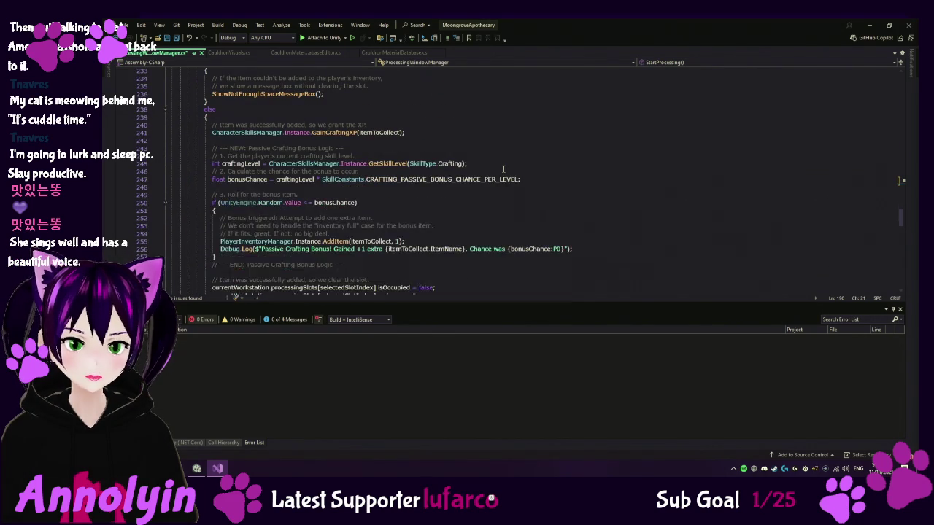
pyautogui.scroll(-2, 503, 169)
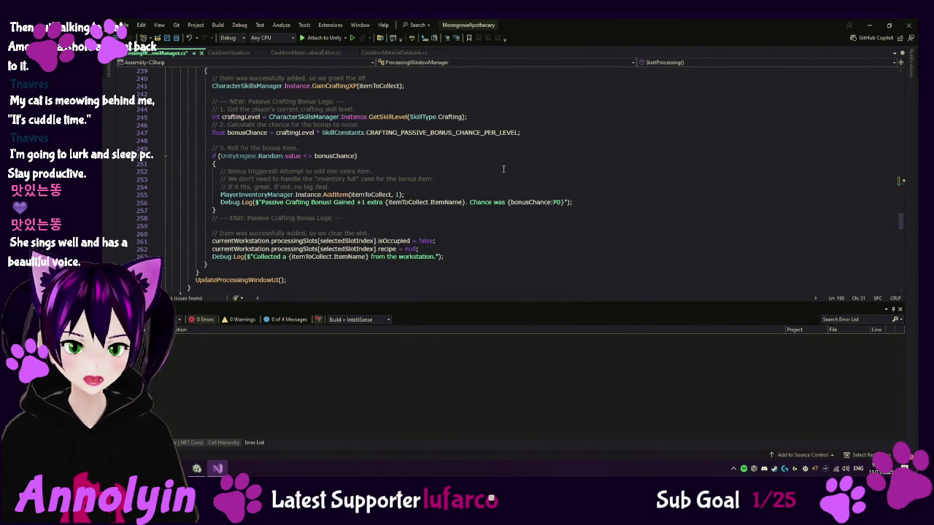
pyautogui.click(458, 259)
pyautogui.hotkey('ctrl', 'v')
pyautogui.hotkey('ctrl', 's')
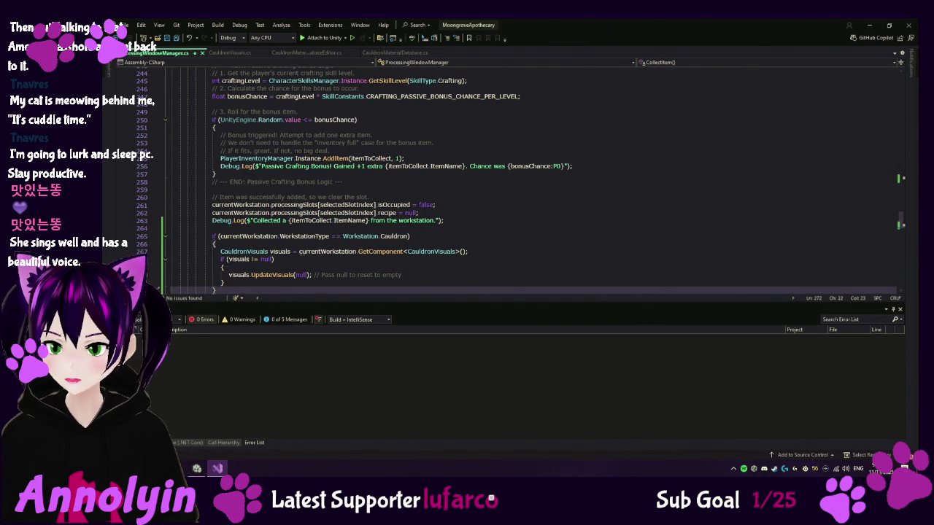
# - Place the caret on the CheckForEarlyExit call
pyautogui.scroll(-5, 356, 183)
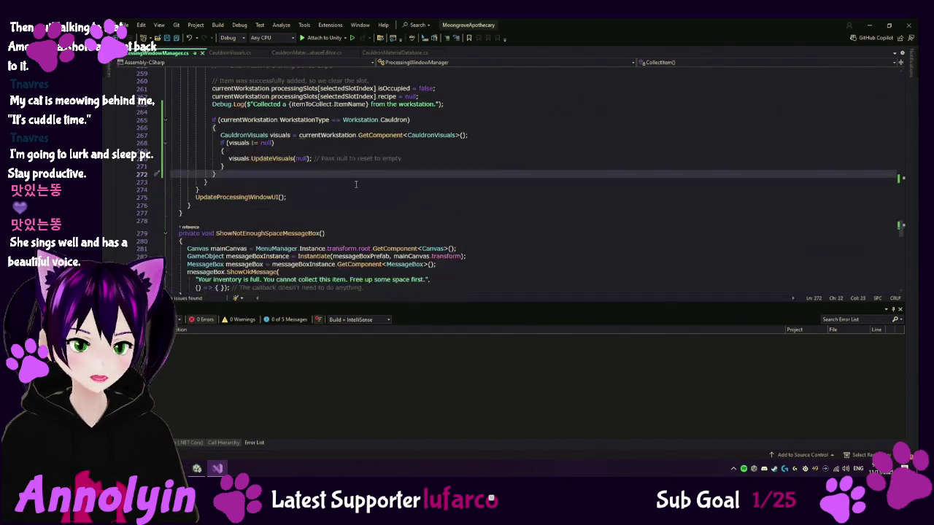
pyautogui.scroll(15, 356, 184)
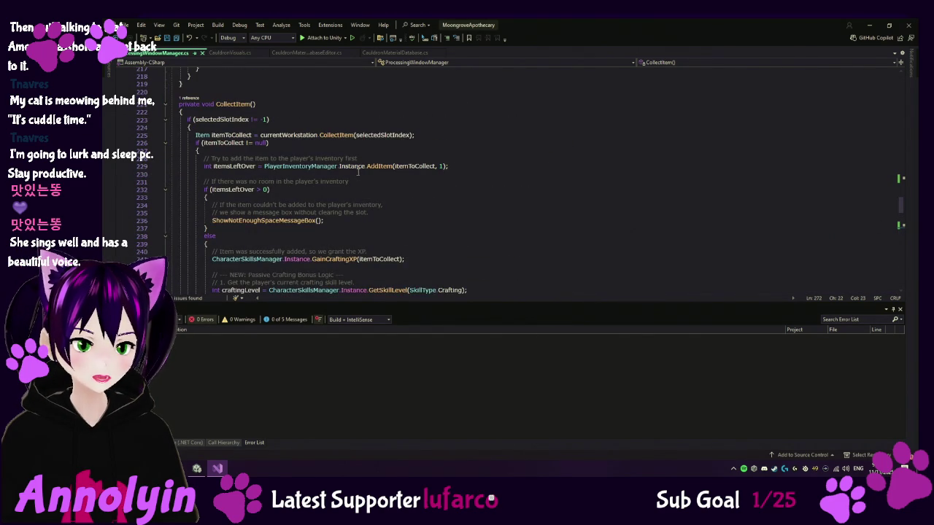
pyautogui.click(243, 147)
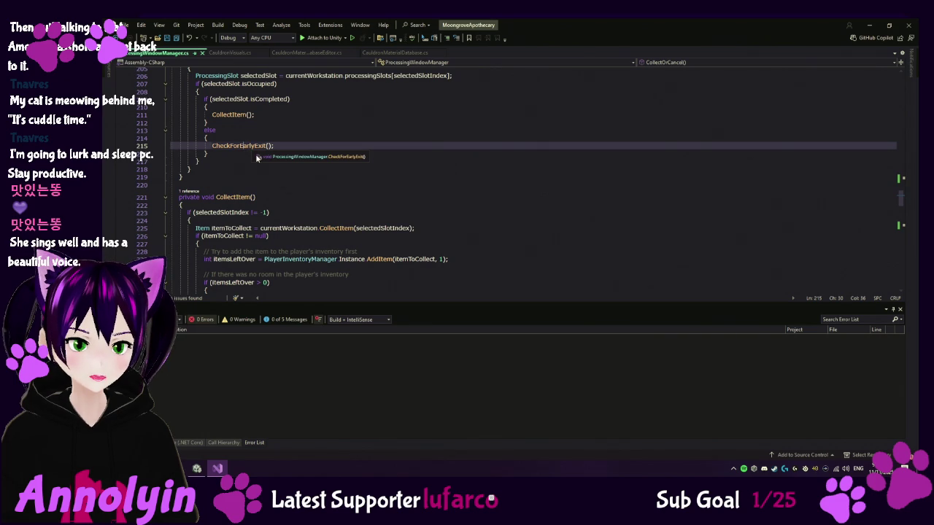
# - Jump to the definition of CheckForEarlyExit
pyautogui.rightClick(248, 144)
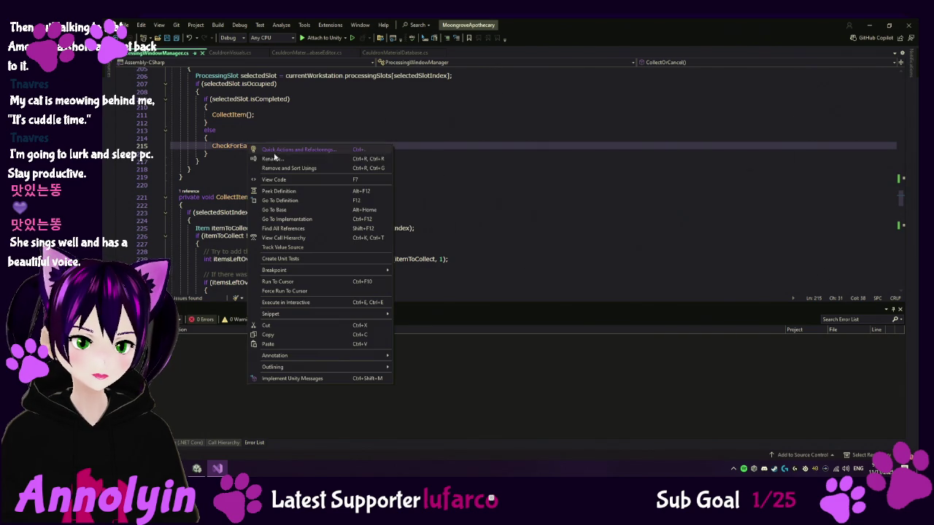
pyautogui.click(298, 206)
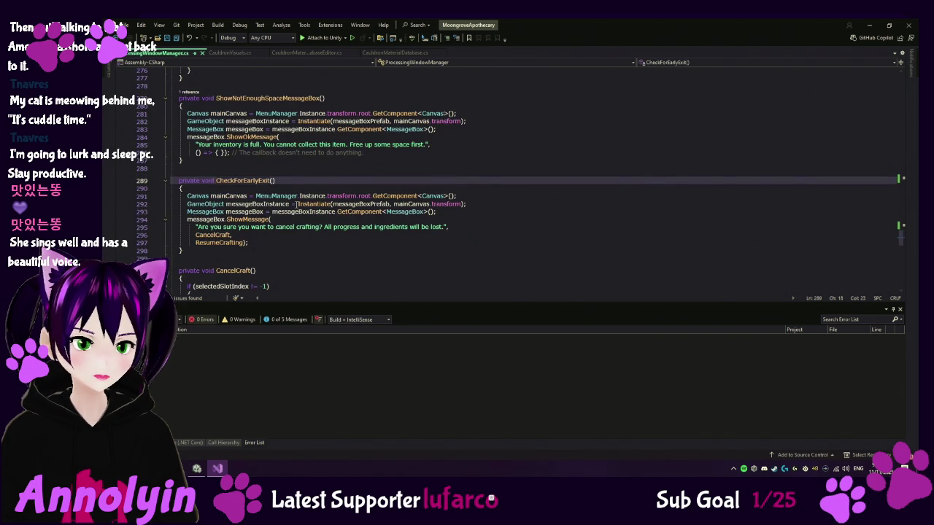
pyautogui.scroll(-4, 240, 235)
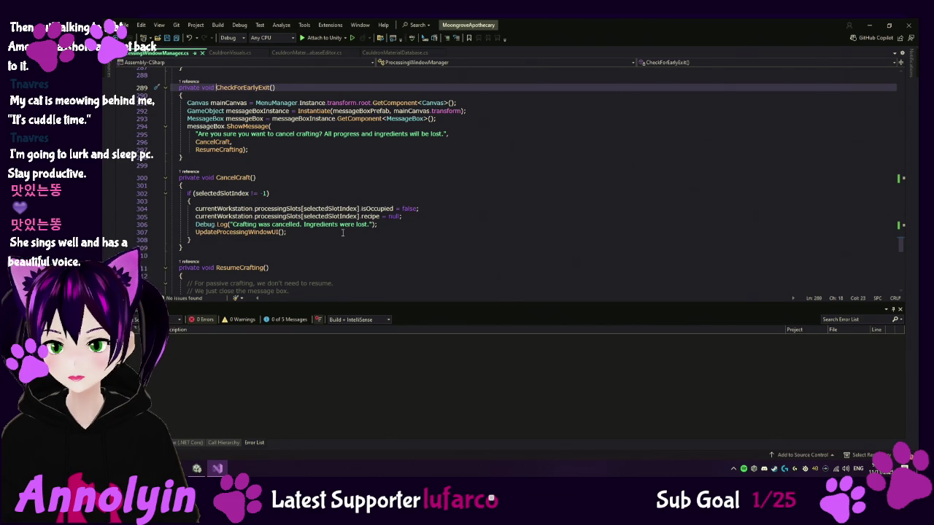
# - Add the UpdateVisuals(null) reset after CancelCraft's cancellation log, then switch to Unity
pyautogui.click(389, 226)
pyautogui.press('Return')
pyautogui.press('Return')
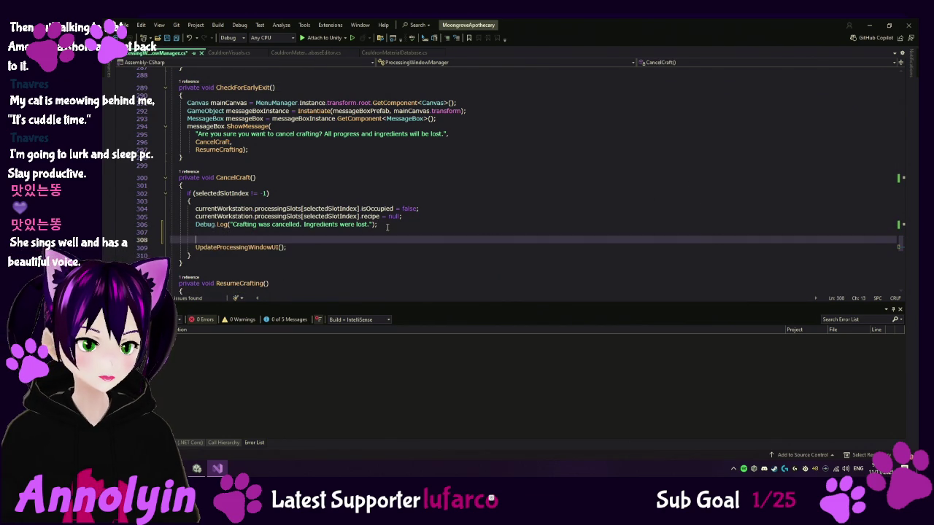
pyautogui.press('Tab')
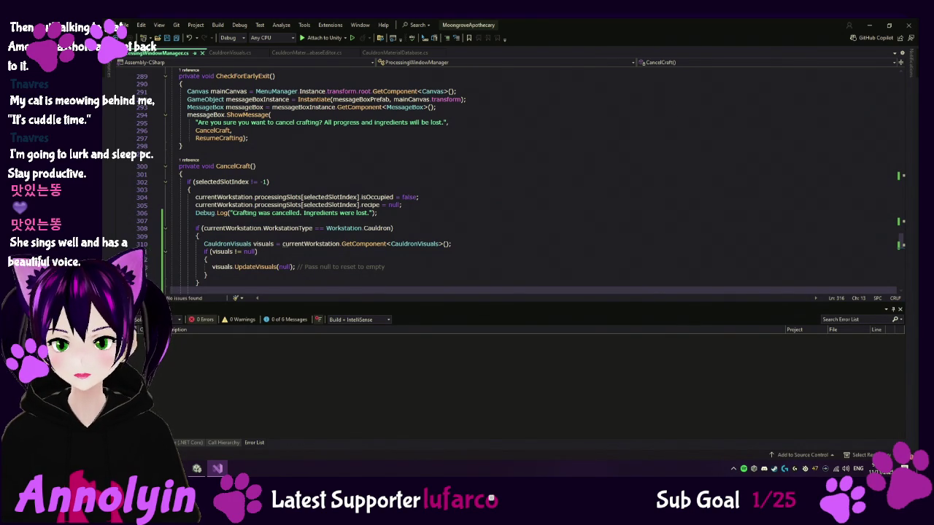
pyautogui.click(197, 469)
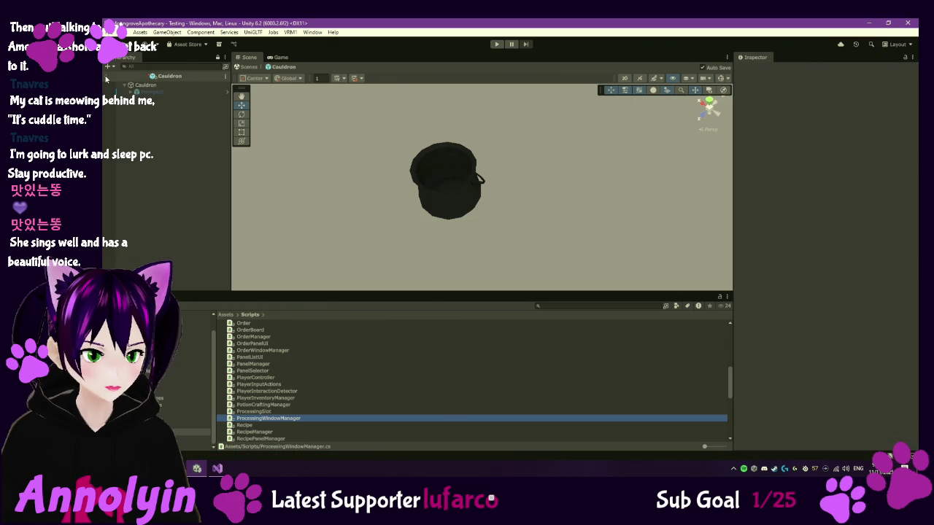
# - In the full scene, select Cauldron, Cauldron (1) and Cauldron (2) and move them to Position Y 0.9
pyautogui.click(106, 77)
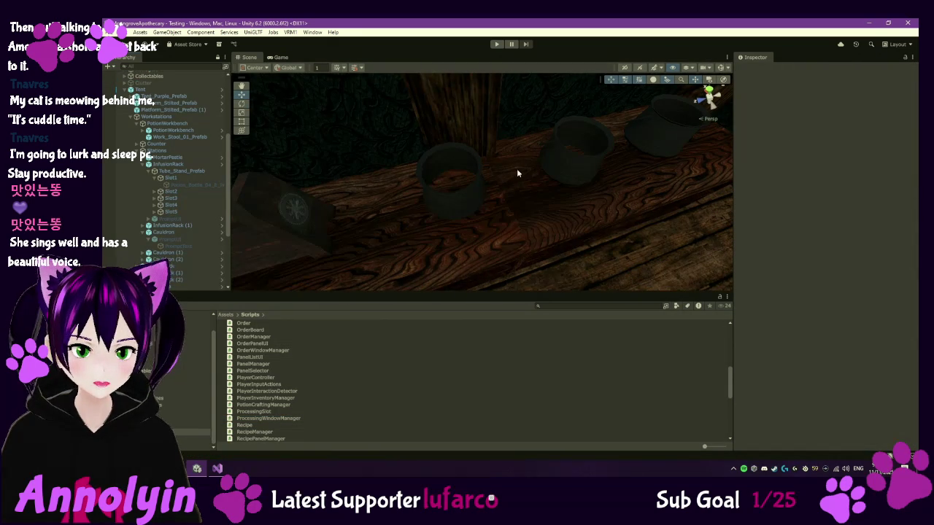
pyautogui.moveTo(520, 179)
pyautogui.mouseDown()
pyautogui.moveTo(433, 251)
pyautogui.moveTo(377, 261)
pyautogui.moveTo(425, 202)
pyautogui.moveTo(429, 175)
pyautogui.mouseUp()
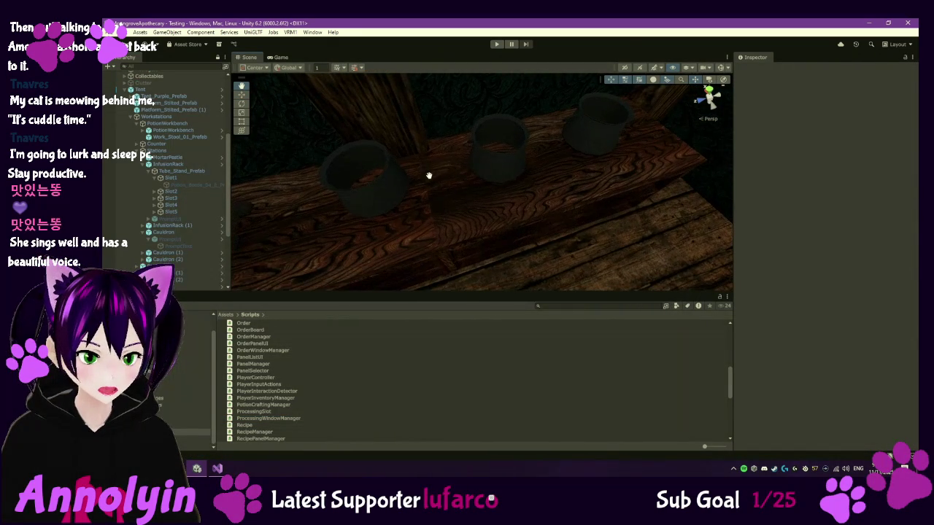
pyautogui.click(176, 232)
pyautogui.keyDown('ctrl'); pyautogui.click(179, 252); pyautogui.keyUp('ctrl')
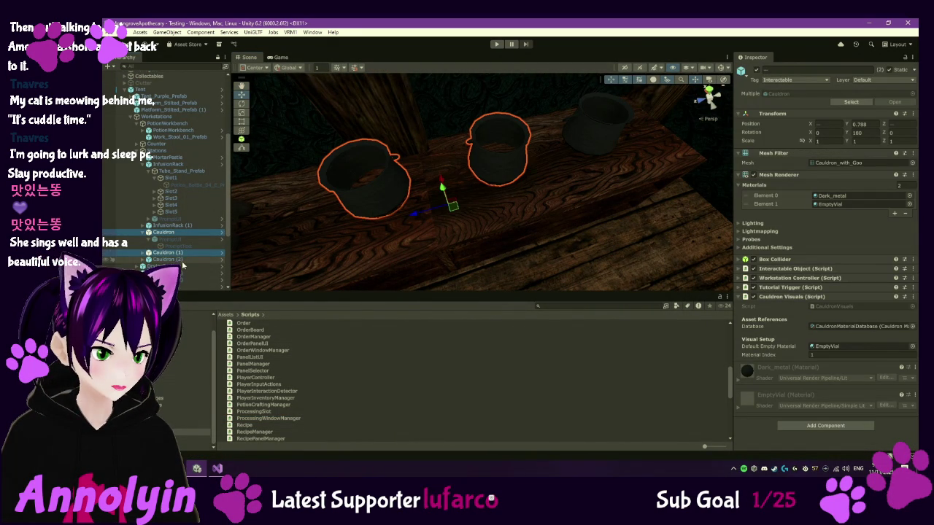
pyautogui.keyDown('ctrl'); pyautogui.click(175, 259); pyautogui.keyUp('ctrl')
pyautogui.moveTo(515, 168); pyautogui.dragTo(504, 157)
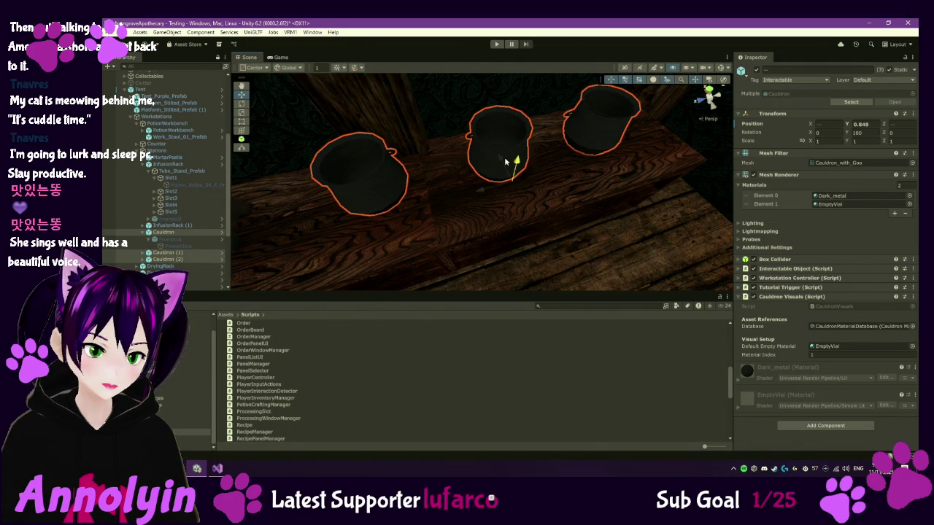
pyautogui.moveTo(504, 157)
pyautogui.mouseDown()
pyautogui.moveTo(508, 176)
pyautogui.moveTo(503, 153)
pyautogui.mouseUp()
pyautogui.write('0.9')
pyautogui.moveTo(582, 190); pyautogui.dragTo(606, 175)
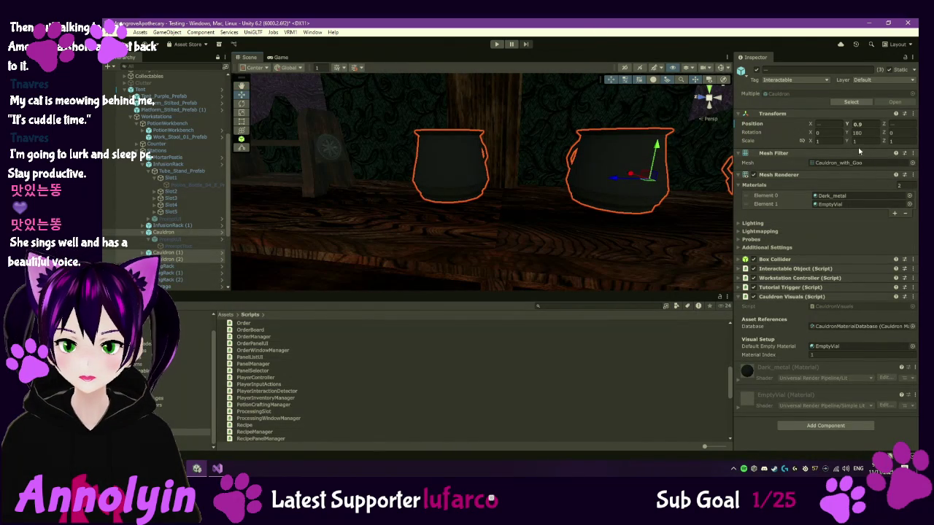
# - Set the Y scale of the three selected cauldrons to 0.8
pyautogui.write('0.8')
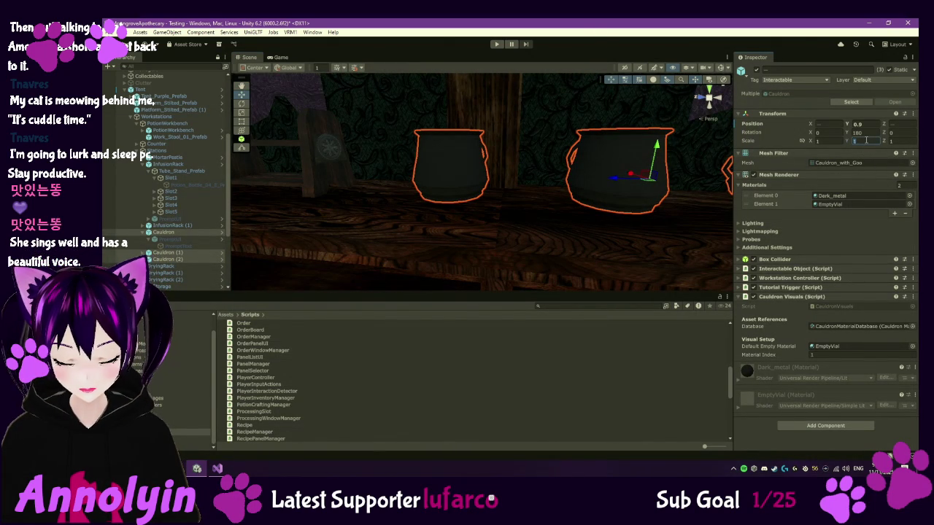
pyautogui.press('Return')
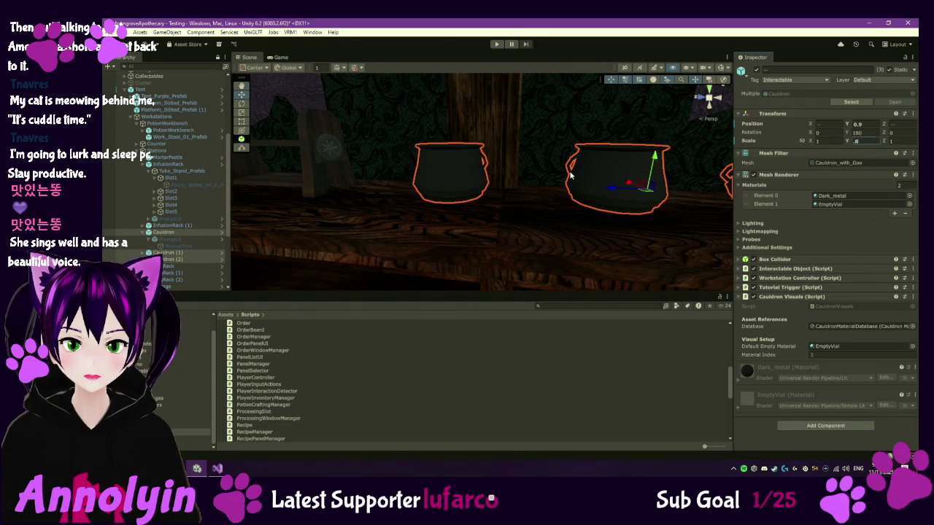
pyautogui.scroll(5, 600, 200)
pyautogui.scroll(-5, 606, 161)
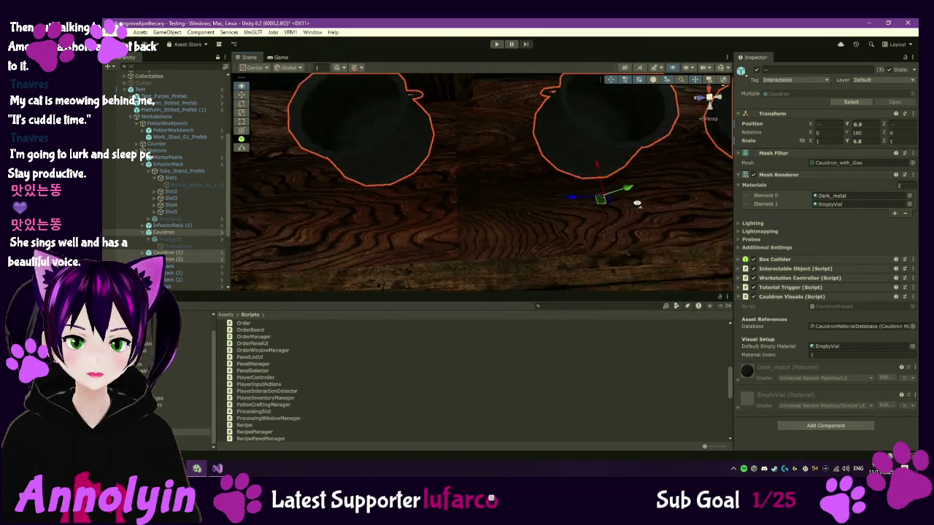
# - Lower the three cauldrons so they rest on the tabletop
pyautogui.moveTo(574, 148)
pyautogui.mouseDown()
pyautogui.moveTo(565, 96)
pyautogui.moveTo(575, 87)
pyautogui.moveTo(590, 123)
pyautogui.moveTo(588, 102)
pyautogui.mouseUp()
pyautogui.scroll(2, 565, 95)
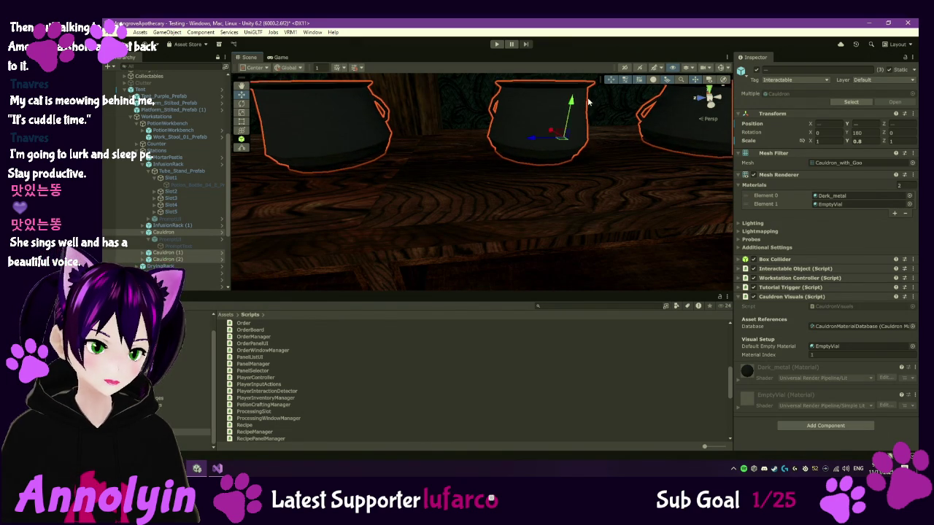
pyautogui.scroll(5, 574, 227)
pyautogui.scroll(-5, 585, 278)
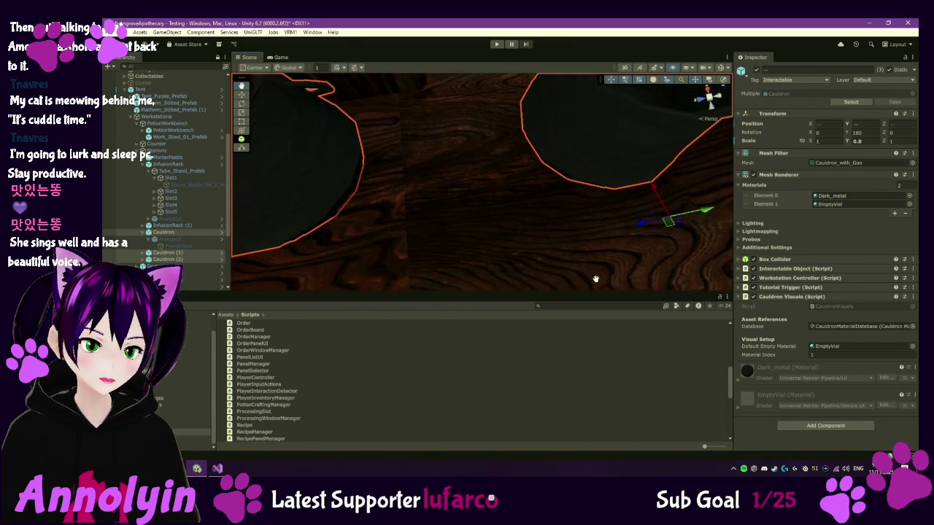
pyautogui.moveTo(540, 226)
pyautogui.mouseDown()
pyautogui.moveTo(532, 219)
pyautogui.moveTo(547, 246)
pyautogui.mouseUp()
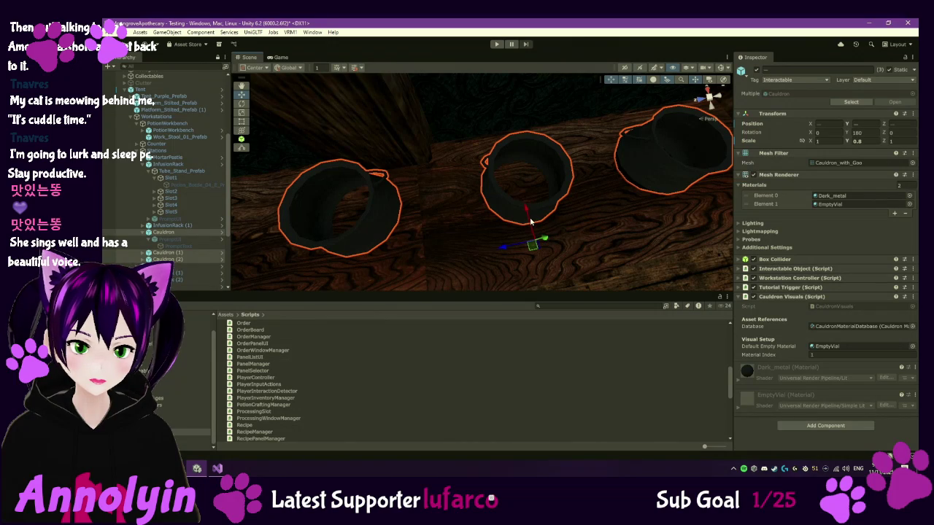
pyautogui.scroll(-3, 530, 233)
pyautogui.moveTo(500, 282); pyautogui.dragTo(507, 213)
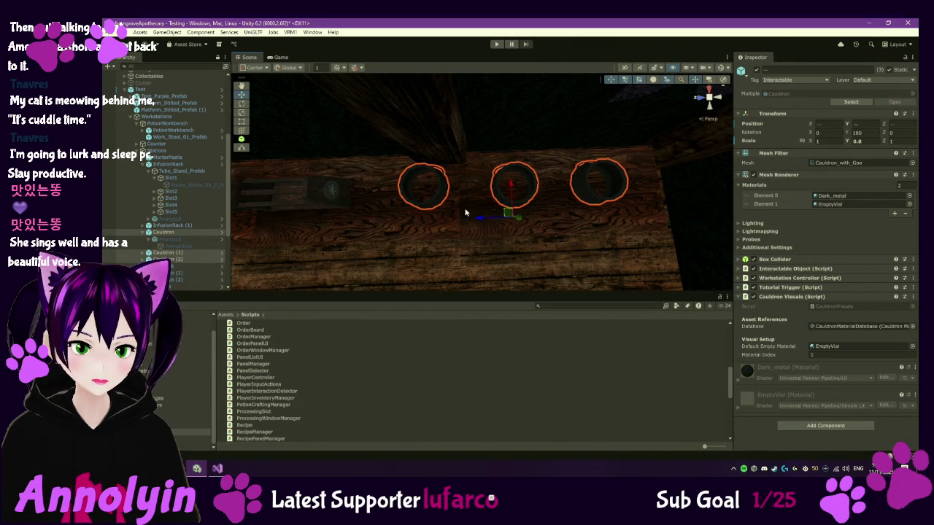
pyautogui.moveTo(512, 188); pyautogui.dragTo(511, 192)
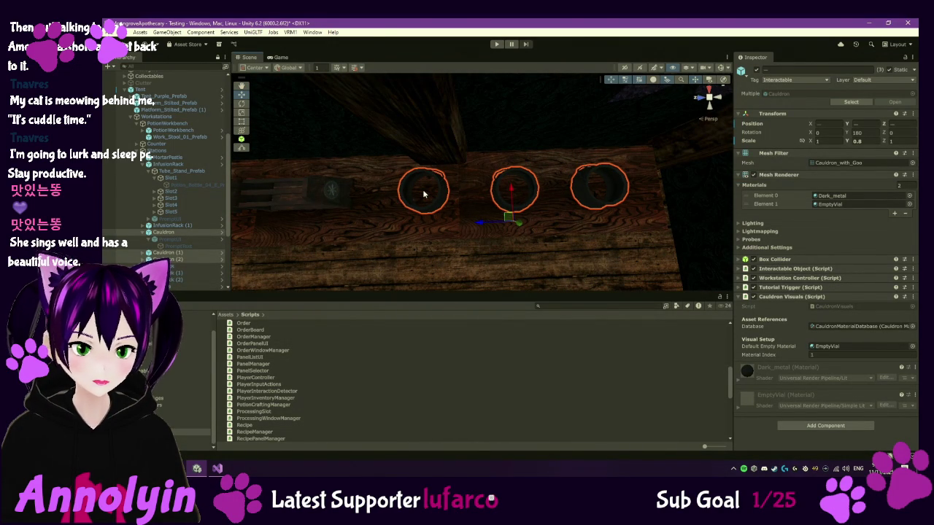
# - Even out the spacing: slide Cauldron right, Cauldron (2) left and Cauldron (1) right
pyautogui.click(192, 233)
pyautogui.moveTo(386, 232); pyautogui.dragTo(404, 236)
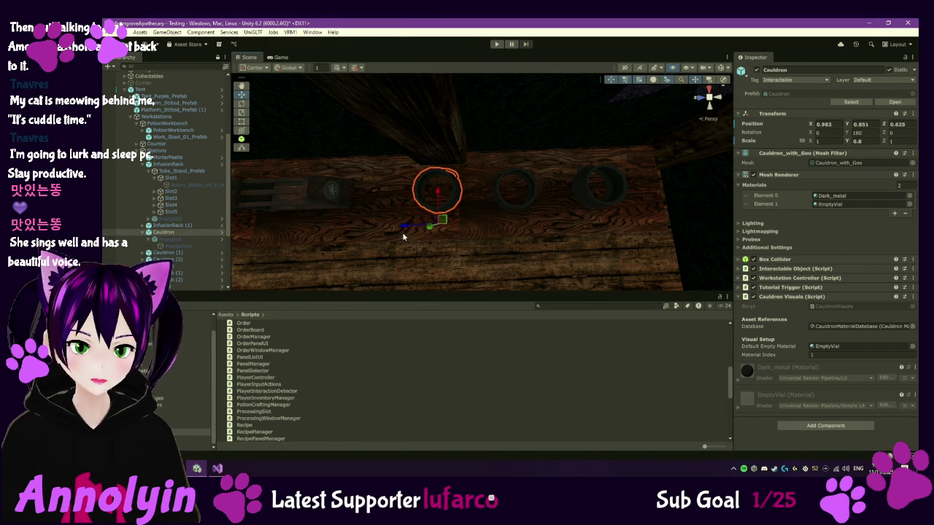
pyautogui.click(166, 259)
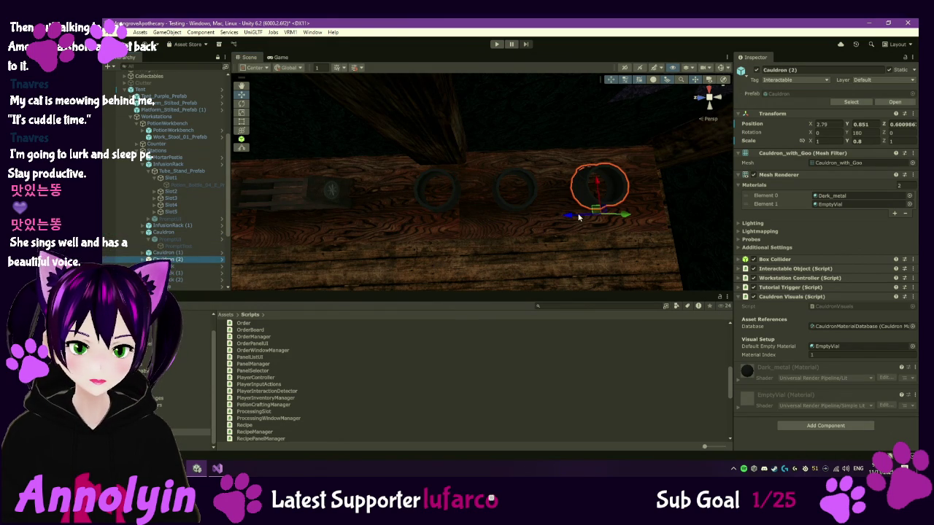
pyautogui.moveTo(576, 215)
pyautogui.mouseDown()
pyautogui.moveTo(560, 217)
pyautogui.moveTo(583, 217)
pyautogui.mouseUp()
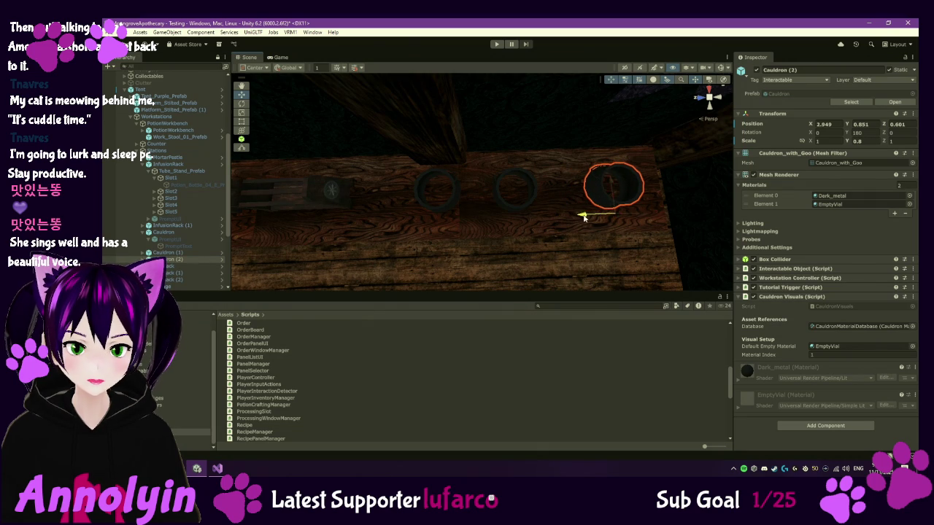
pyautogui.click(199, 255)
pyautogui.moveTo(484, 228); pyautogui.dragTo(496, 227)
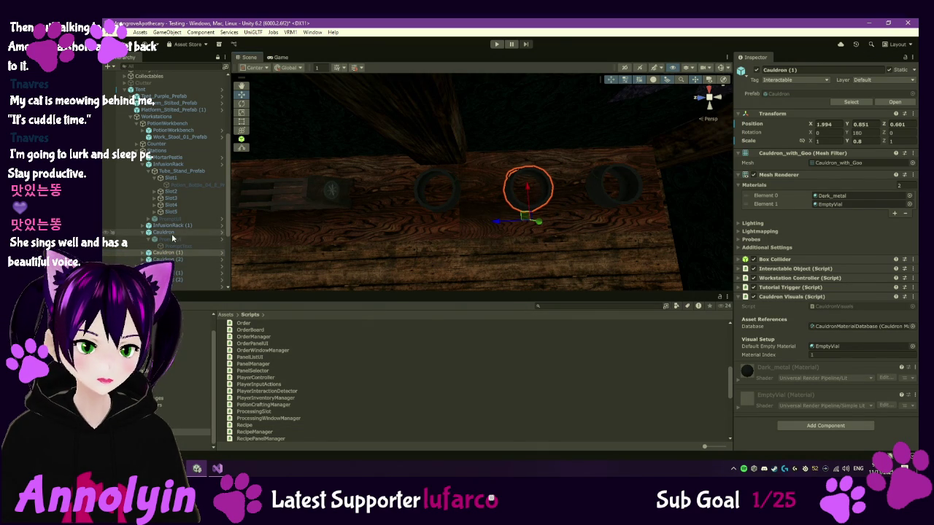
# - Shift all three cauldrons together slightly right, then select the Tent object
pyautogui.keyDown('ctrl'); pyautogui.click(164, 232); pyautogui.keyUp('ctrl')
pyautogui.keyDown('ctrl'); pyautogui.click(166, 259); pyautogui.keyUp('ctrl')
pyautogui.moveTo(522, 218)
pyautogui.mouseDown()
pyautogui.moveTo(545, 165)
pyautogui.moveTo(516, 138)
pyautogui.mouseUp()
pyautogui.click(515, 247)
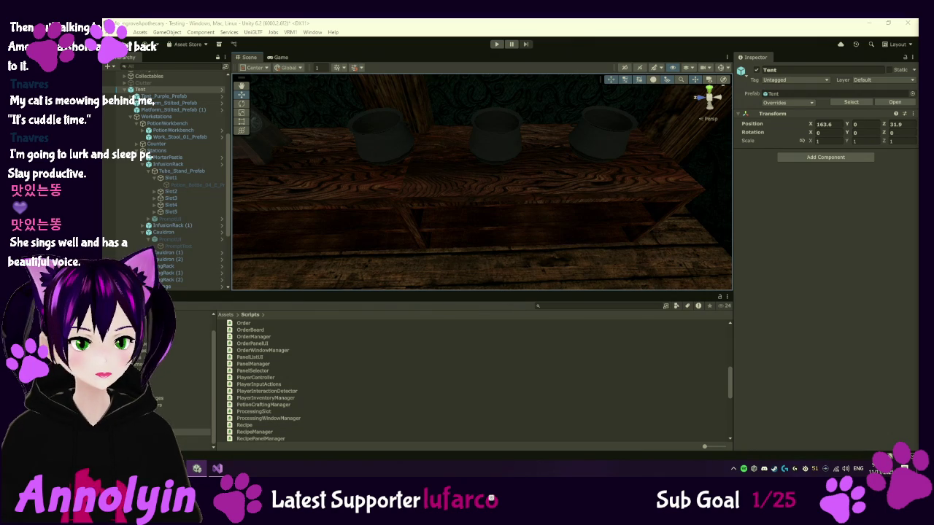
# - Open the WorkstationVisuals script in Visual Studio from Unity's Project window
pyautogui.scroll(-10, 376, 408)
pyautogui.doubleClick(259, 438)
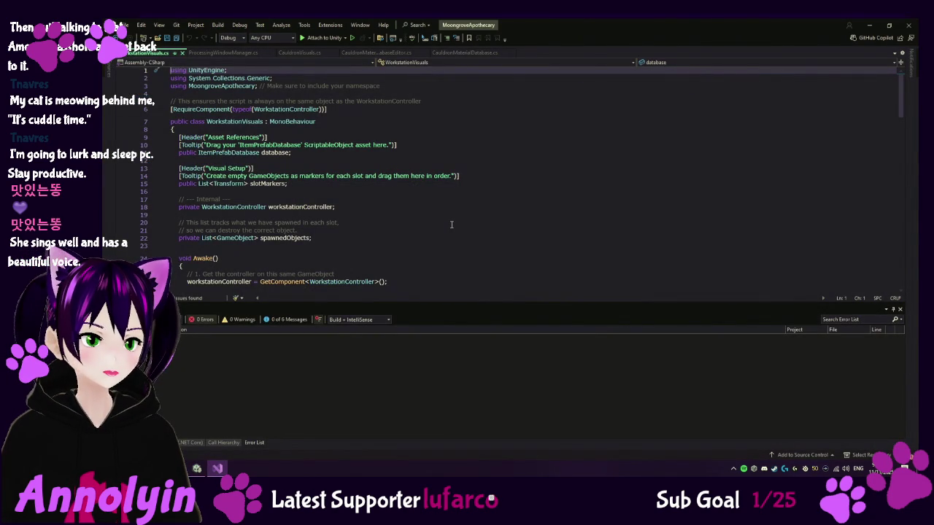
pyautogui.click(451, 225)
pyautogui.scroll(-20, 467, 230)
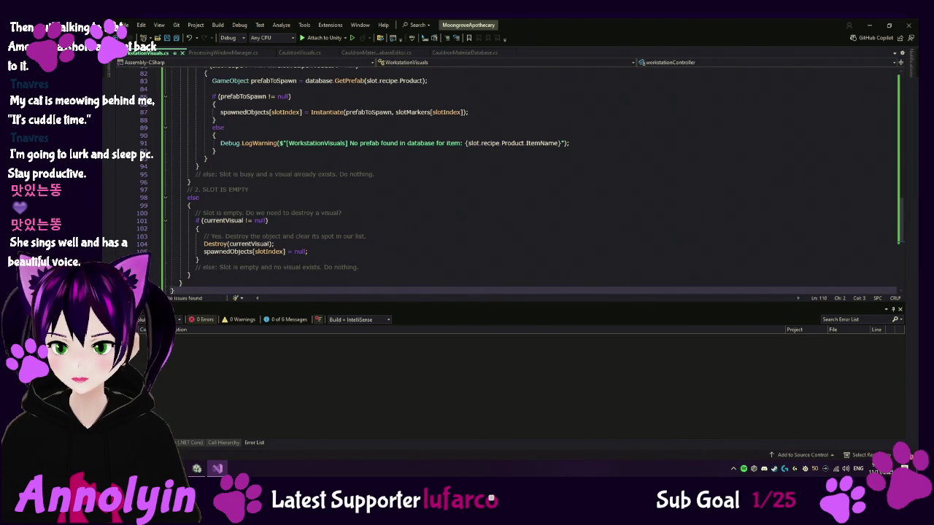
# - Switch to ProcessingWindowManager.cs and scroll up toward StartProcessing
pyautogui.click(230, 53)
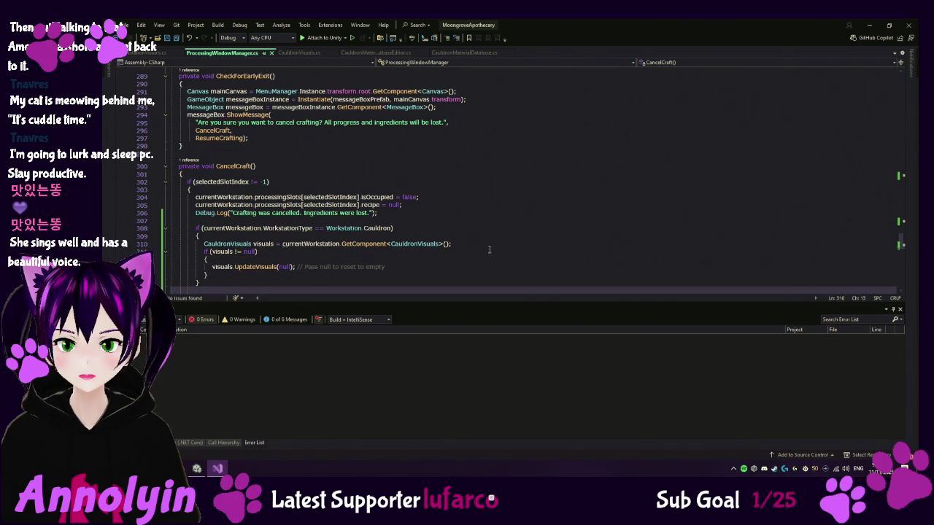
pyautogui.scroll(10, 296, 199)
pyautogui.scroll(15, 295, 199)
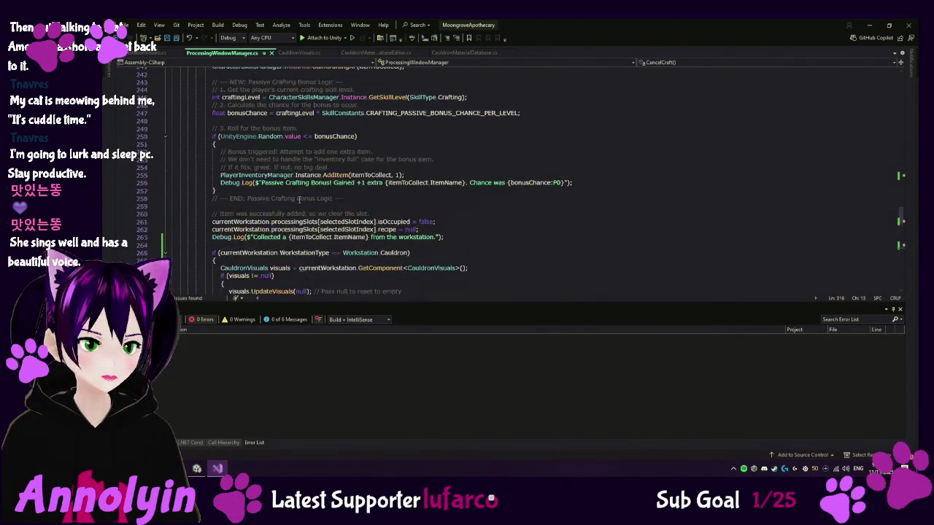
pyautogui.scroll(10, 300, 199)
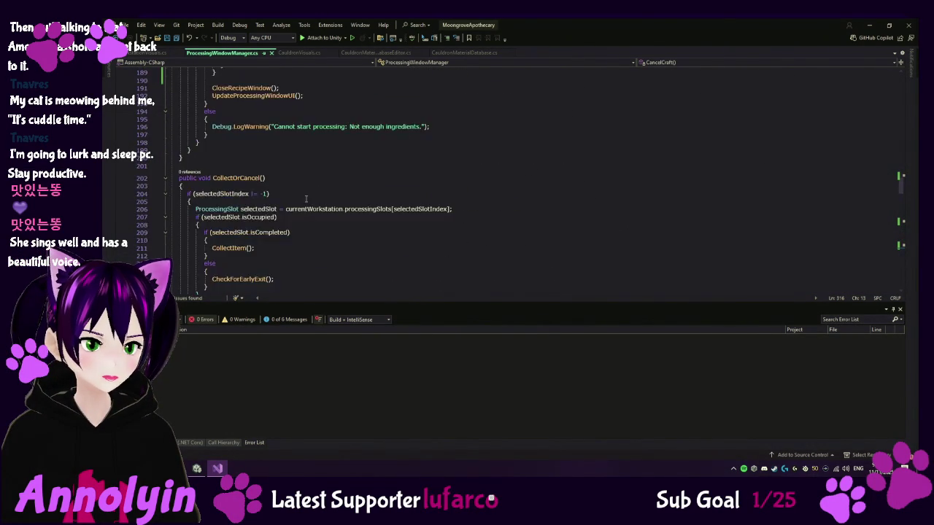